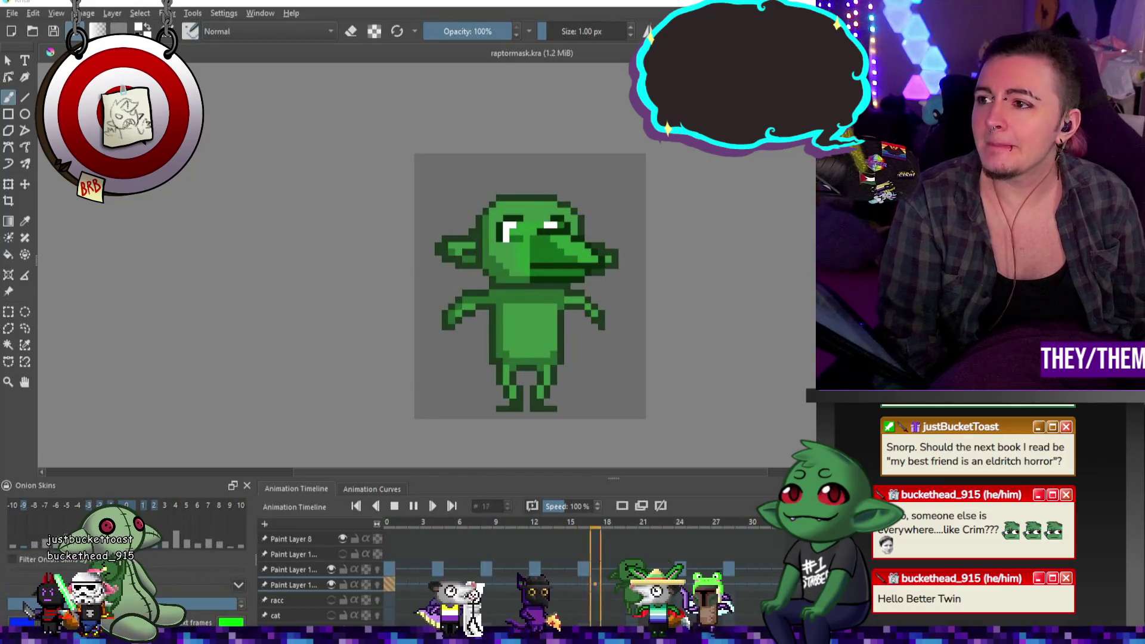
# Play the raptor-mask animation, then stop it to inspect a frame
pyautogui.scroll(2, 605, 285)
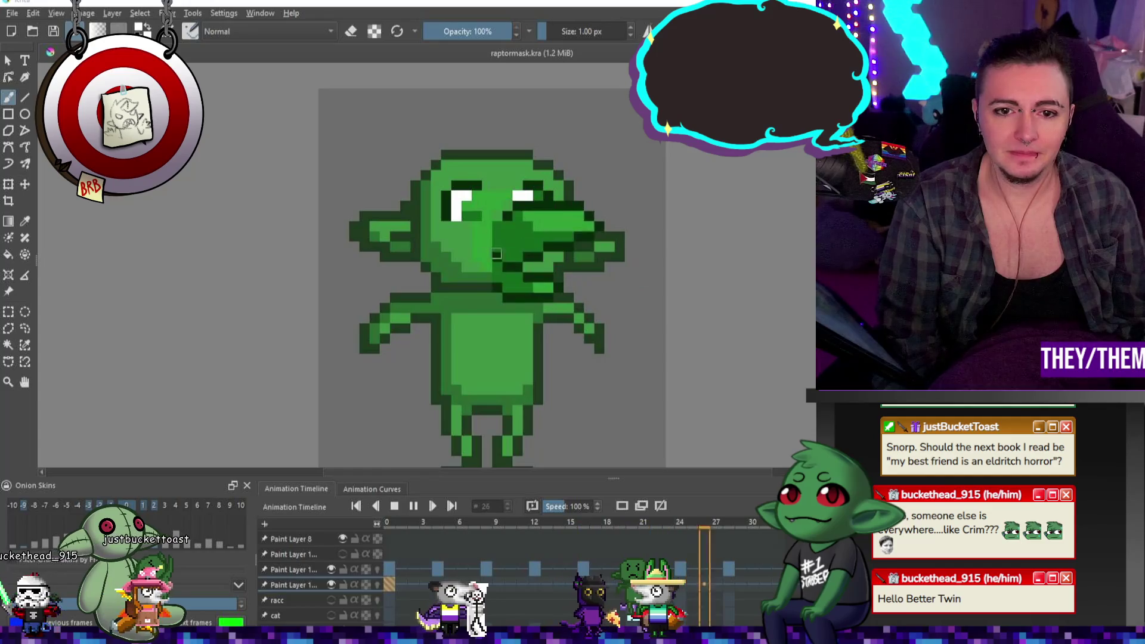
pyautogui.scroll(-2, 496, 254)
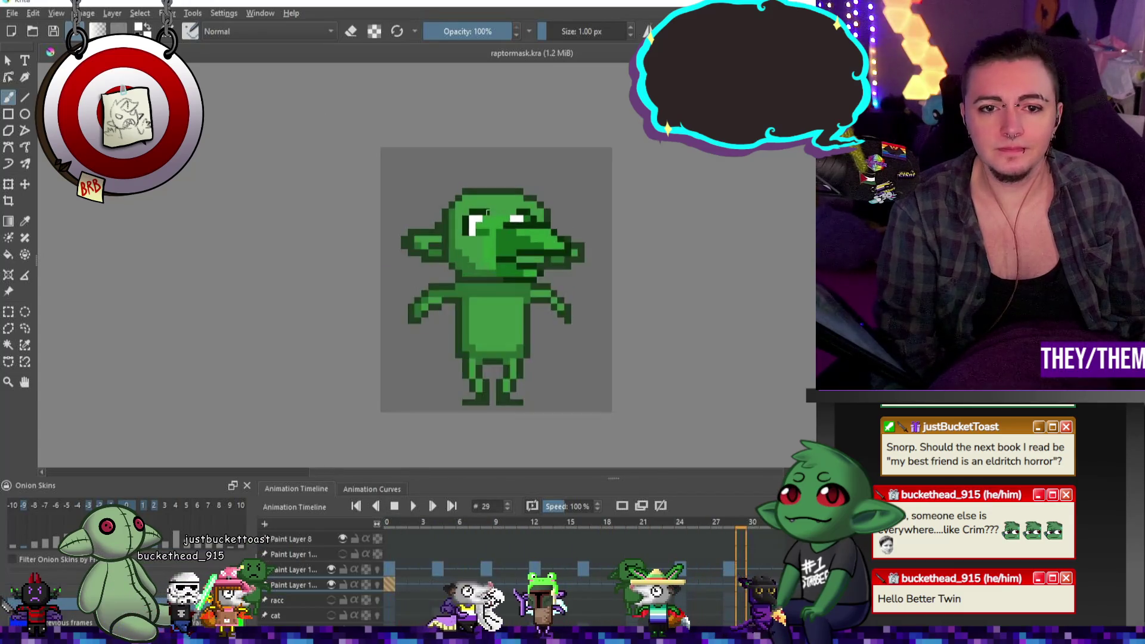
pyautogui.scroll(-1, 501, 225)
pyautogui.click(413, 506)
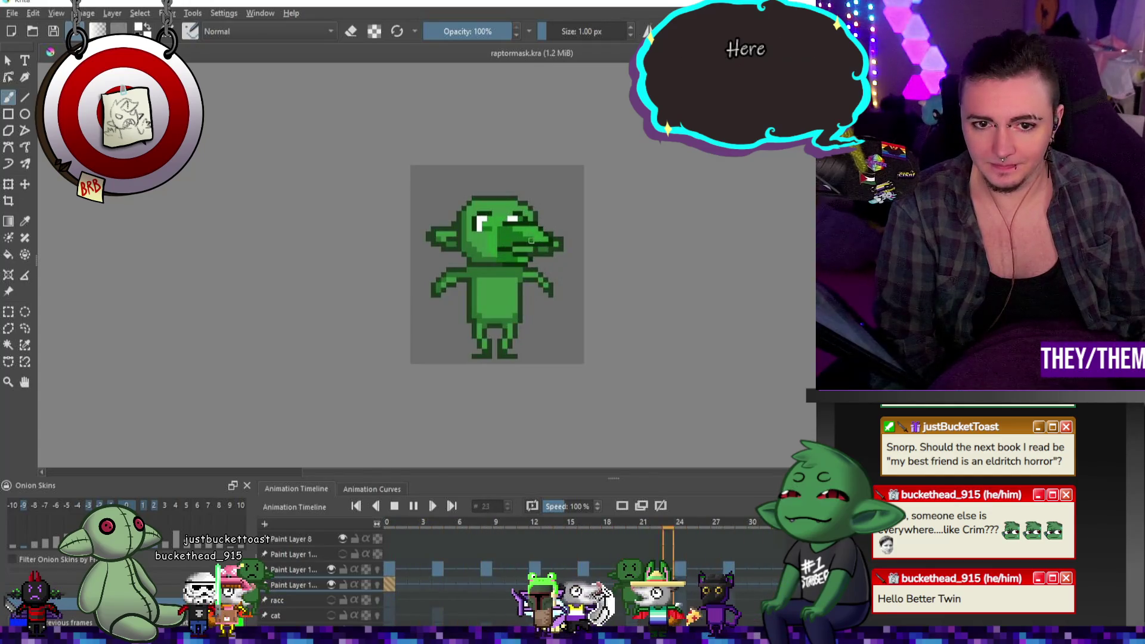
pyautogui.click(413, 506)
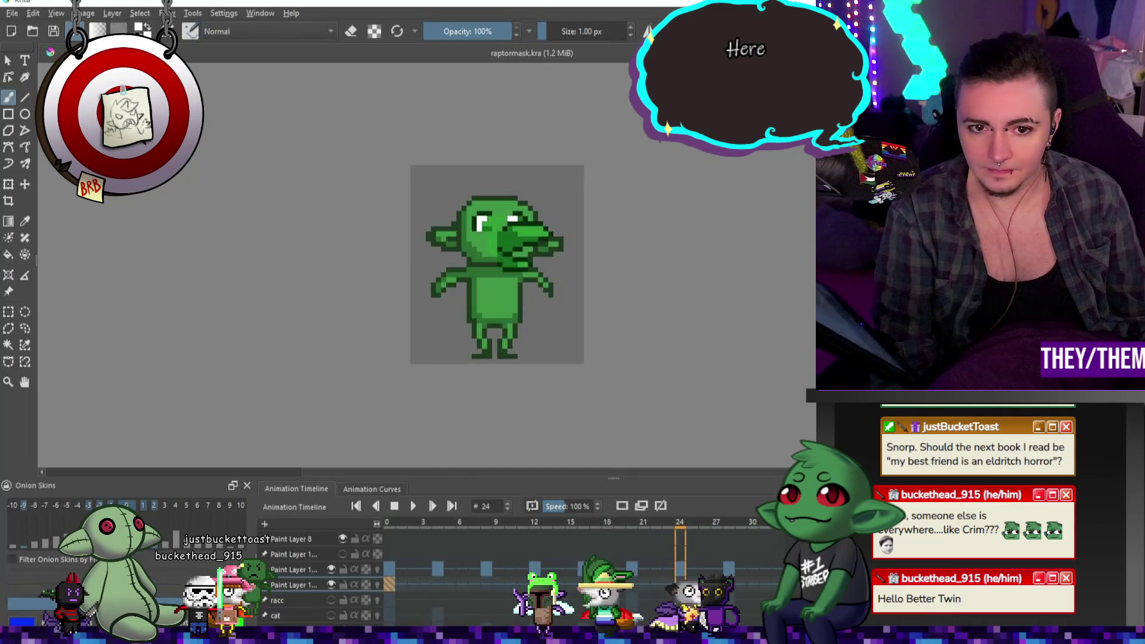
# Zoom in on the goblin, compare with a beak layer hidden, then restore it and replay
pyautogui.click(331, 570)
pyautogui.press('+')
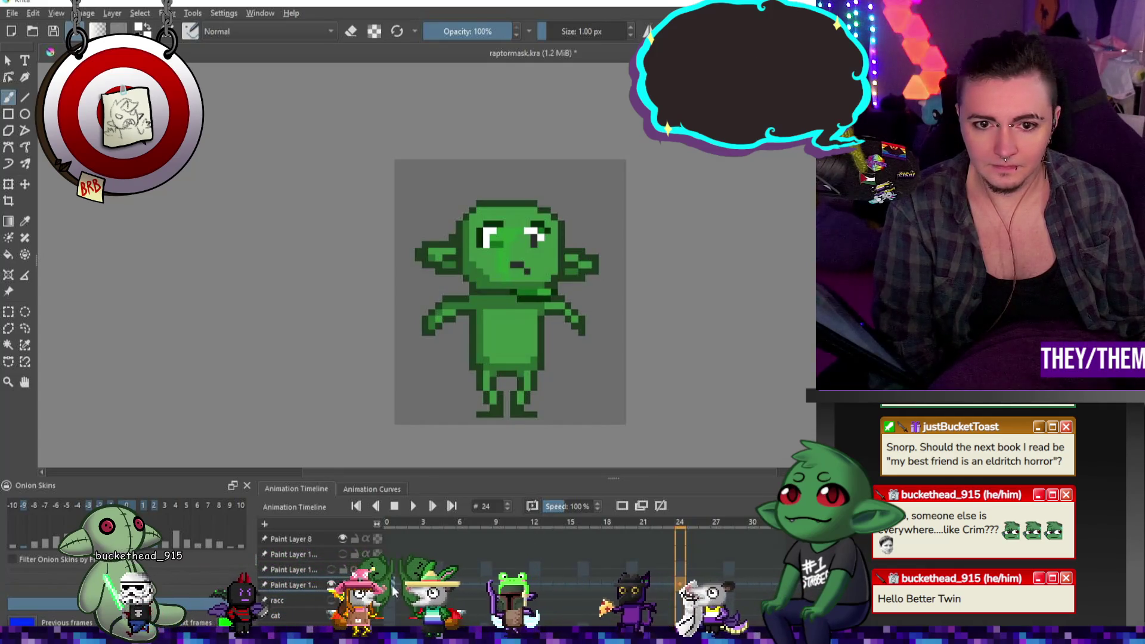
pyautogui.click(412, 508)
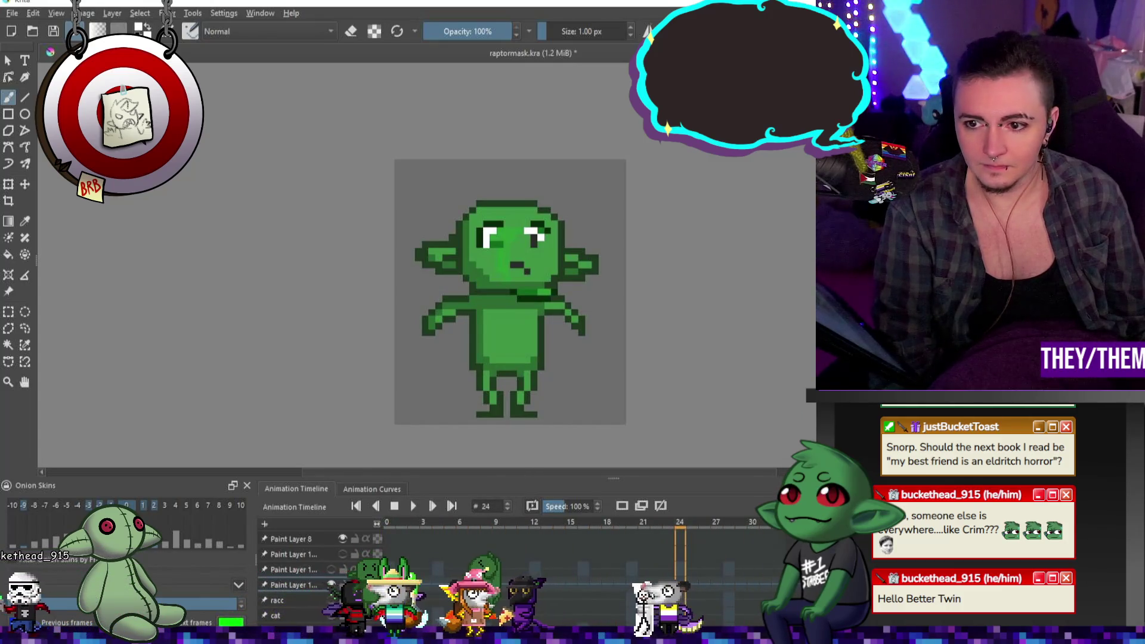
pyautogui.hotkey('ctrl', 'z')
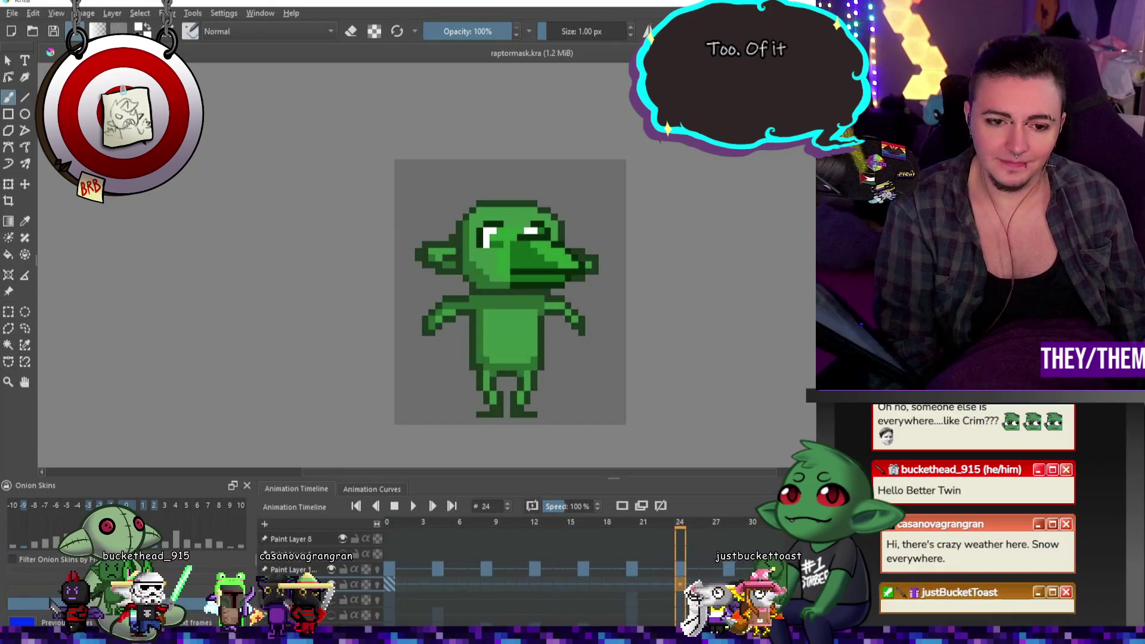
pyautogui.click(413, 509)
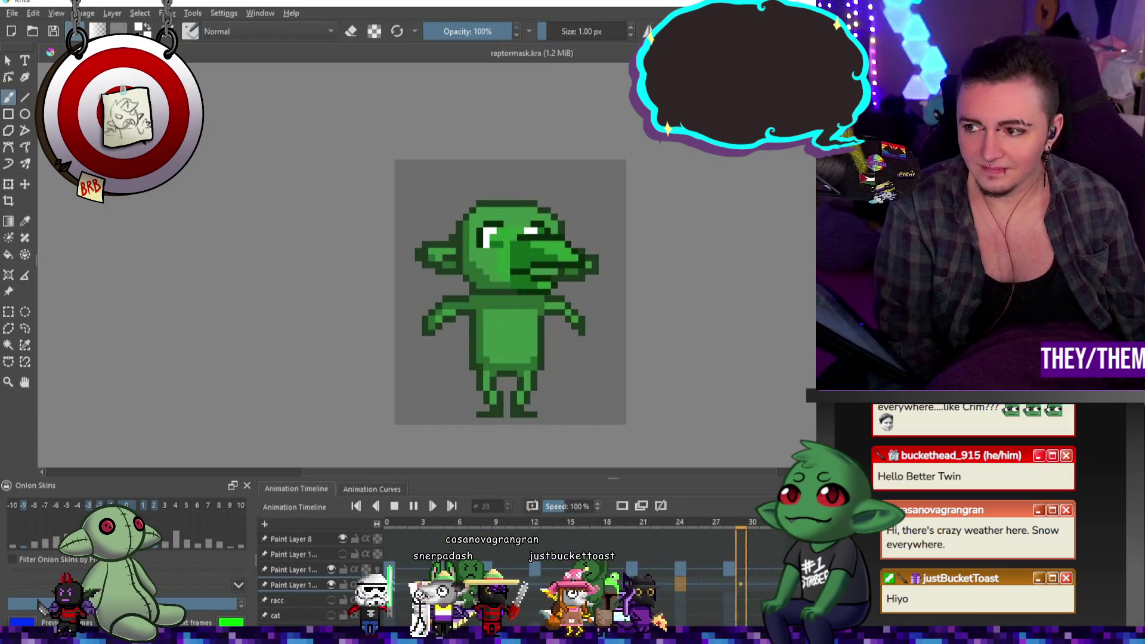
pyautogui.click(394, 508)
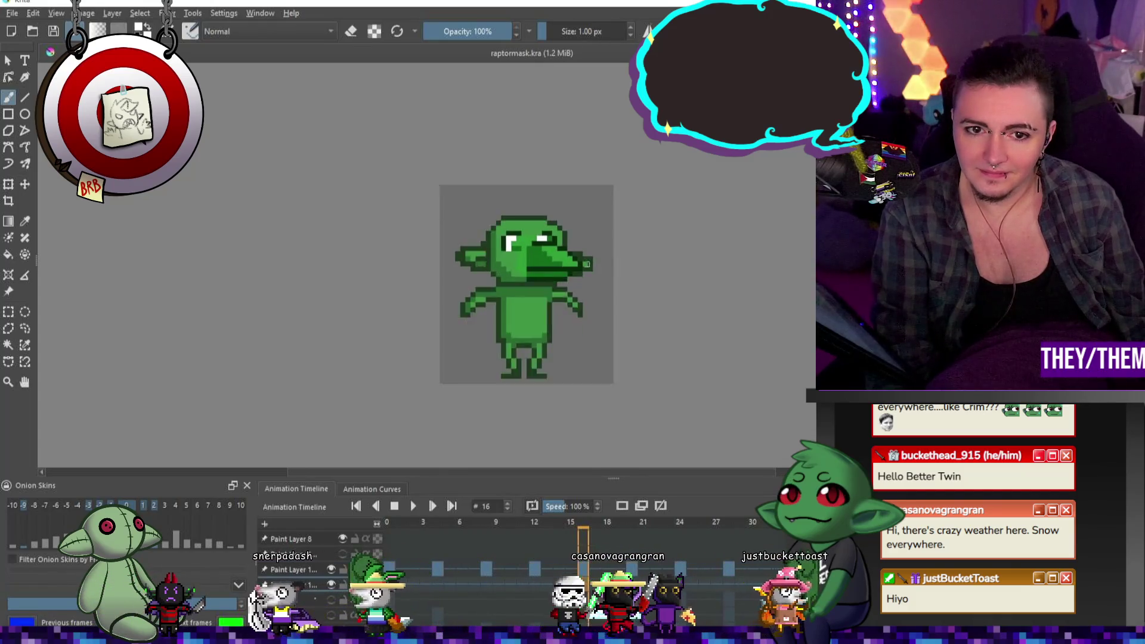
# Move the beak keyframe from frame 20 to frame 24
pyautogui.scroll(-2, 507, 292)
pyautogui.scroll(2, 537, 287)
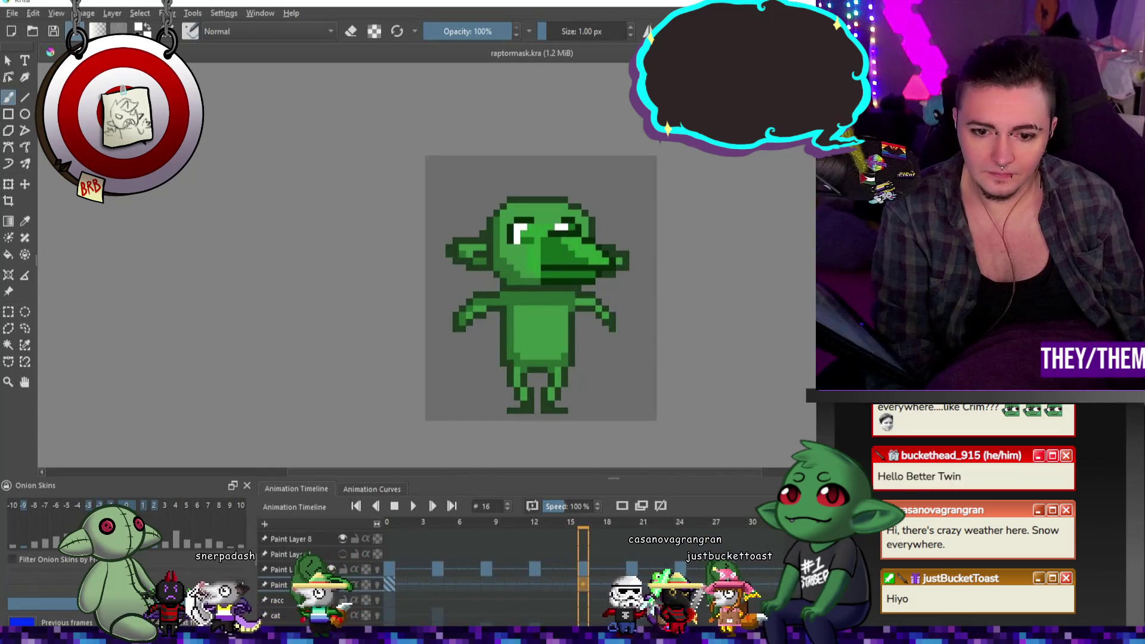
pyautogui.moveTo(632, 570); pyautogui.dragTo(680, 570)
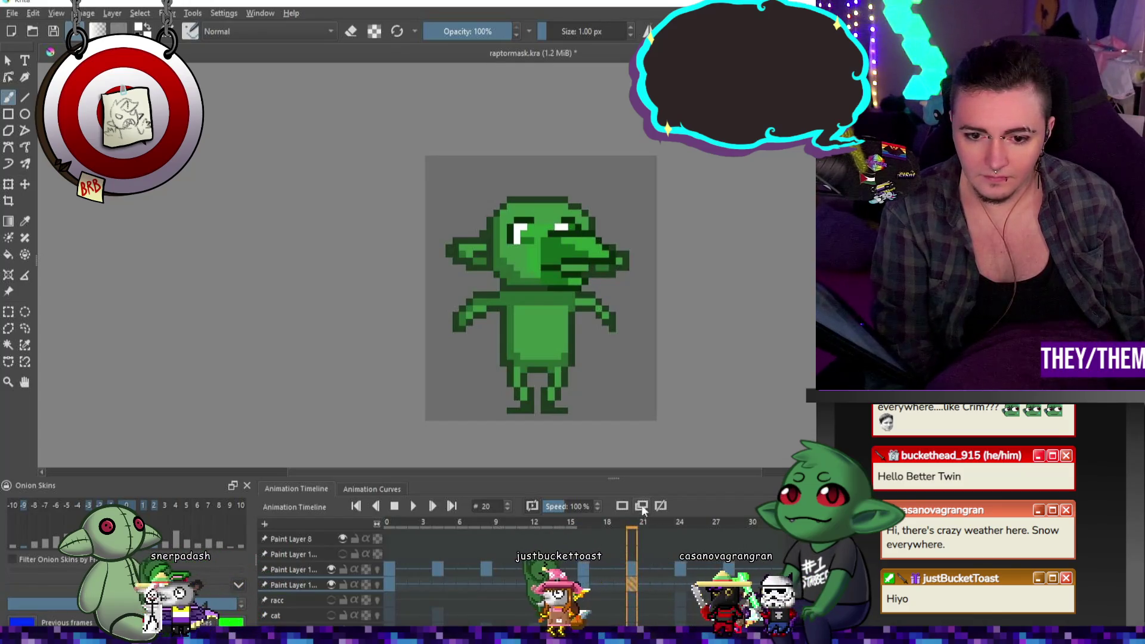
# Undo the stray white stroke and dark pixels around both eyes
pyautogui.scroll(2, 536, 231)
pyautogui.hotkey('ctrl', 'z')
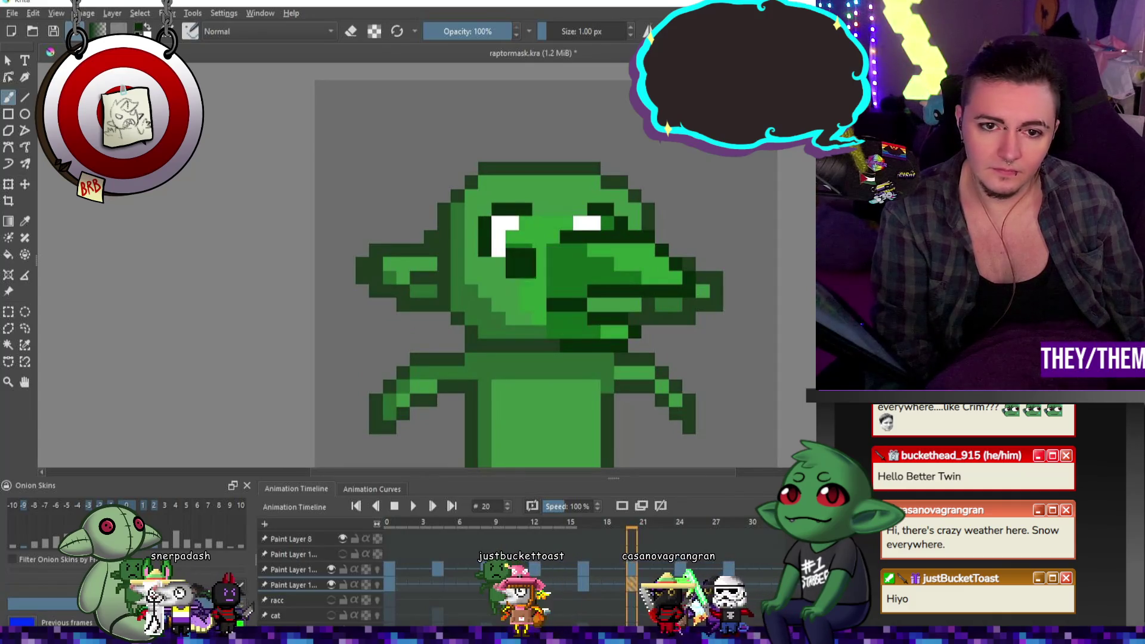
pyautogui.hotkey('ctrl', 'z')
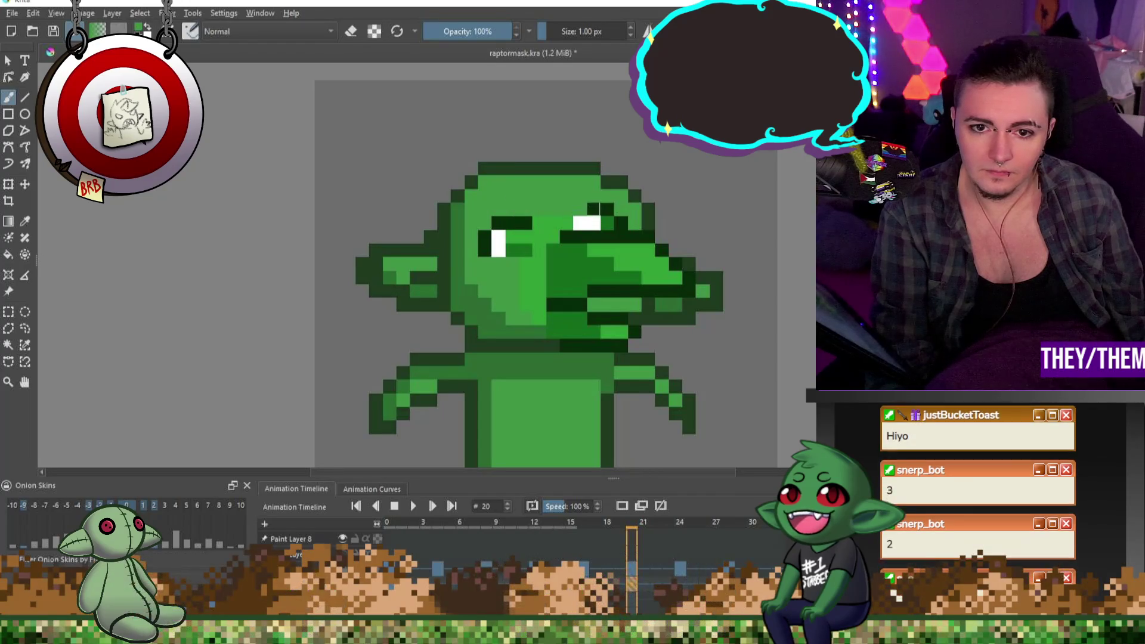
pyautogui.hotkey('ctrl', 'z')
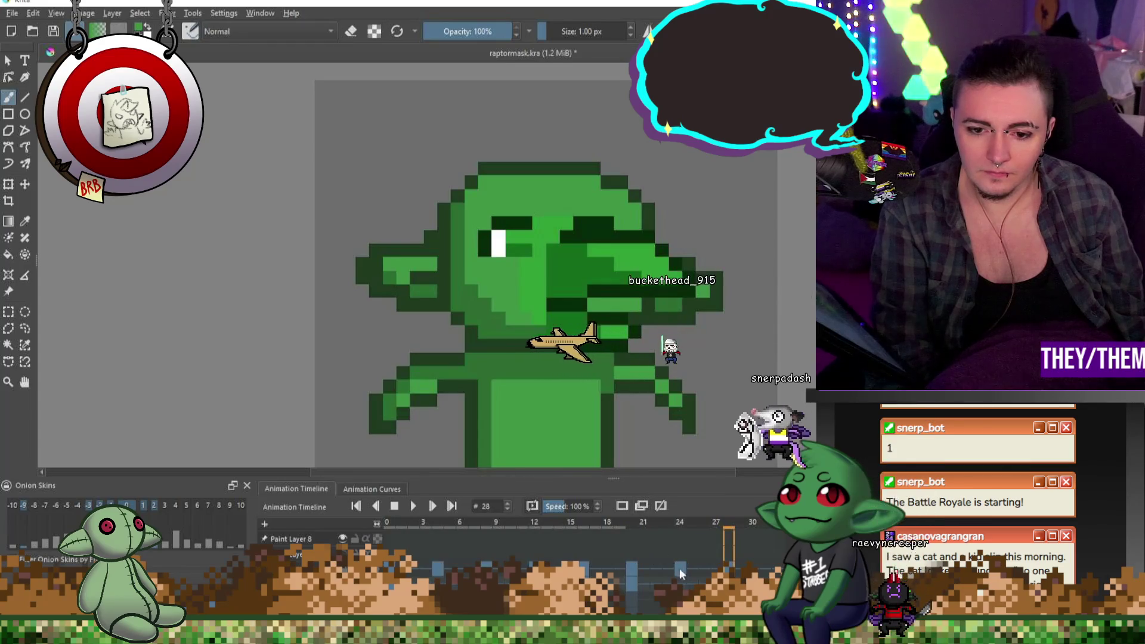
# On frame 24, revert the remaining eye and snout edits and show the beak layer alone
pyautogui.click(683, 587)
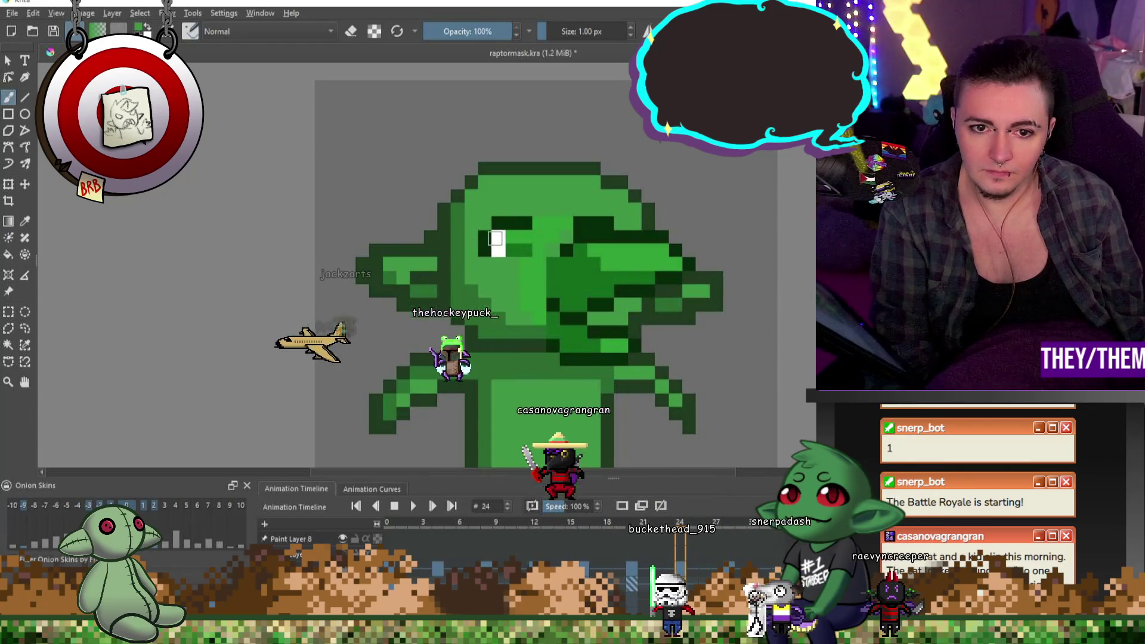
pyautogui.hotkey('ctrl', 'z')
pyautogui.hotkey('ctrl', 'z')
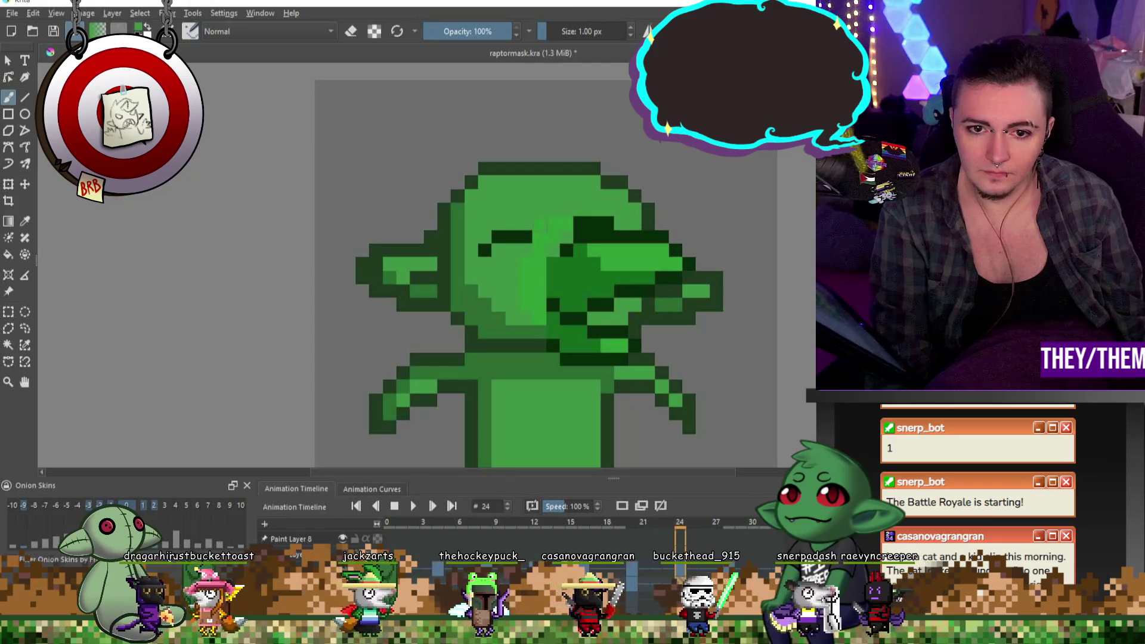
pyautogui.hotkey('ctrl', 'shift', 'z')
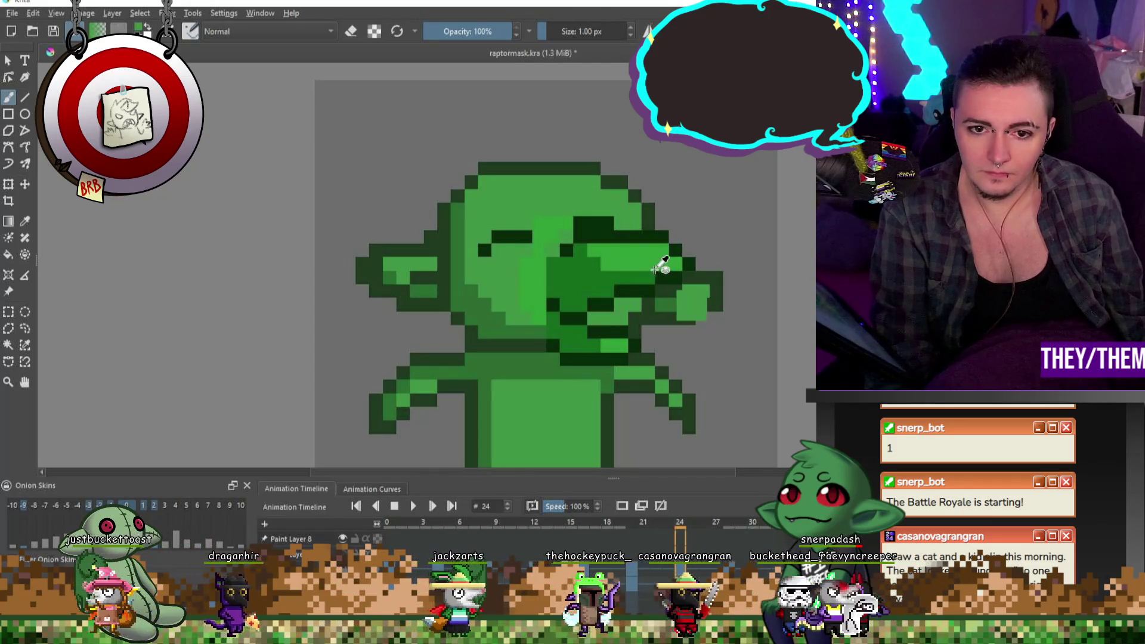
pyautogui.hotkey('ctrl', 'z')
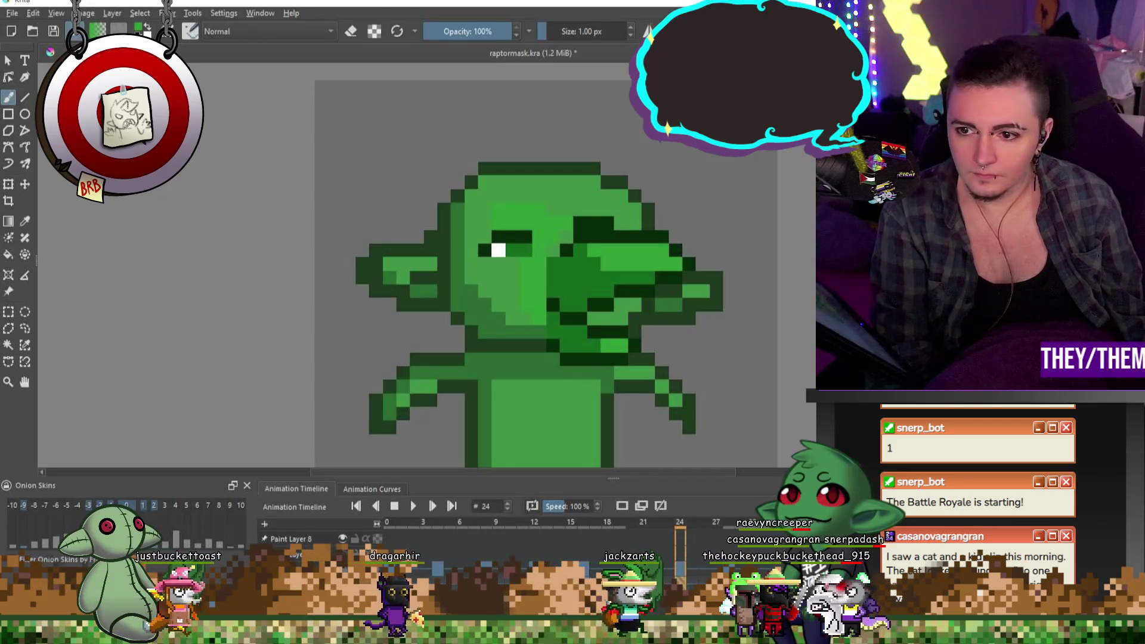
pyautogui.hotkey('ctrl', 'z')
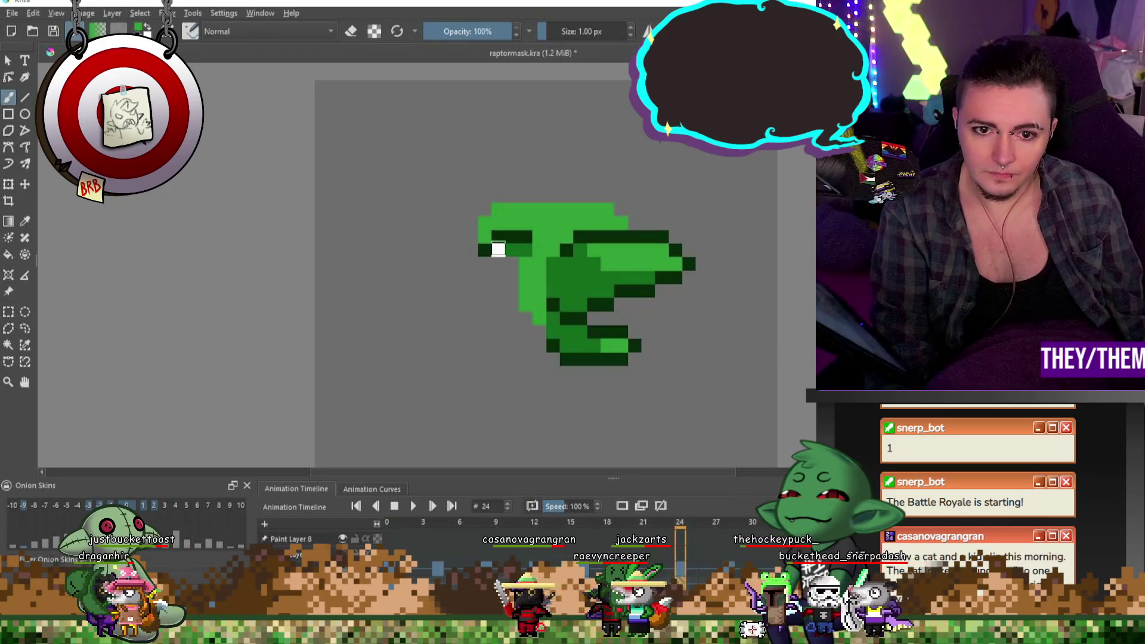
# Repaint the white eye pixel green, add a dark-green top-edge pixel, and advance to frame 28
pyautogui.click(499, 249)
pyautogui.click(539, 251)
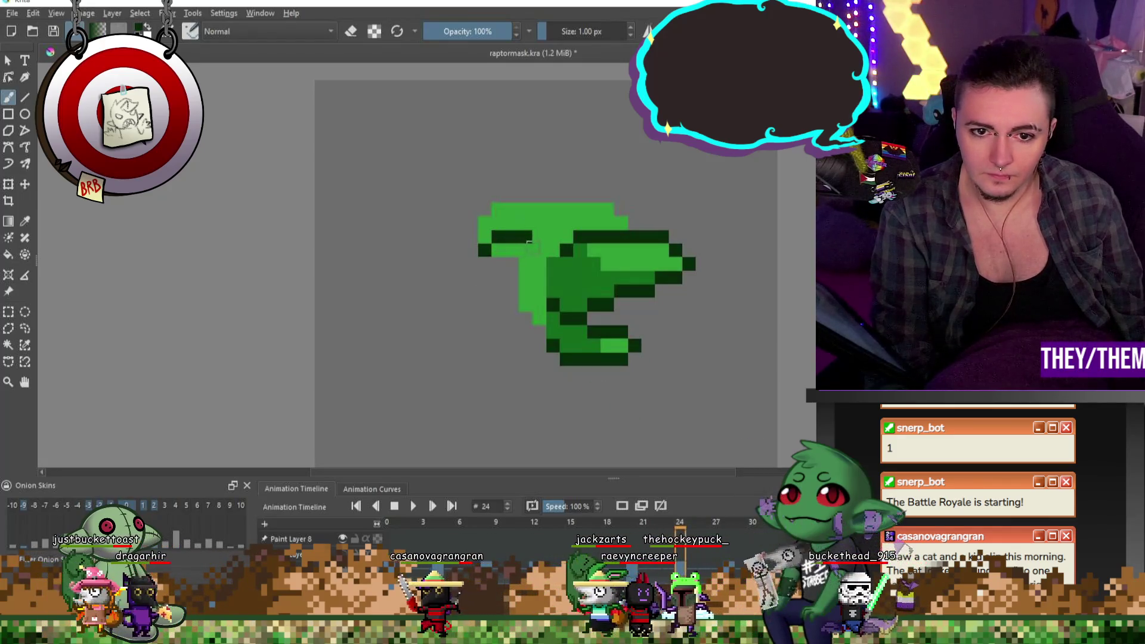
pyautogui.press('.')
pyautogui.press('.')
pyautogui.press('.')
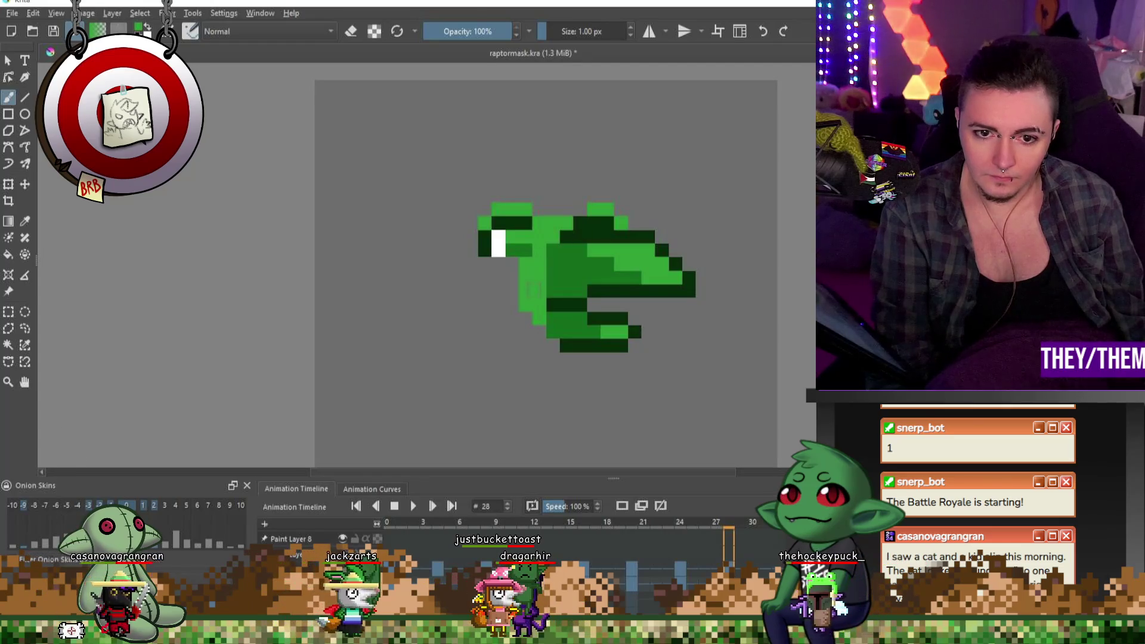
# Copy the frame-28 beak keyframe and paste it onto frame 20
pyautogui.click(631, 587)
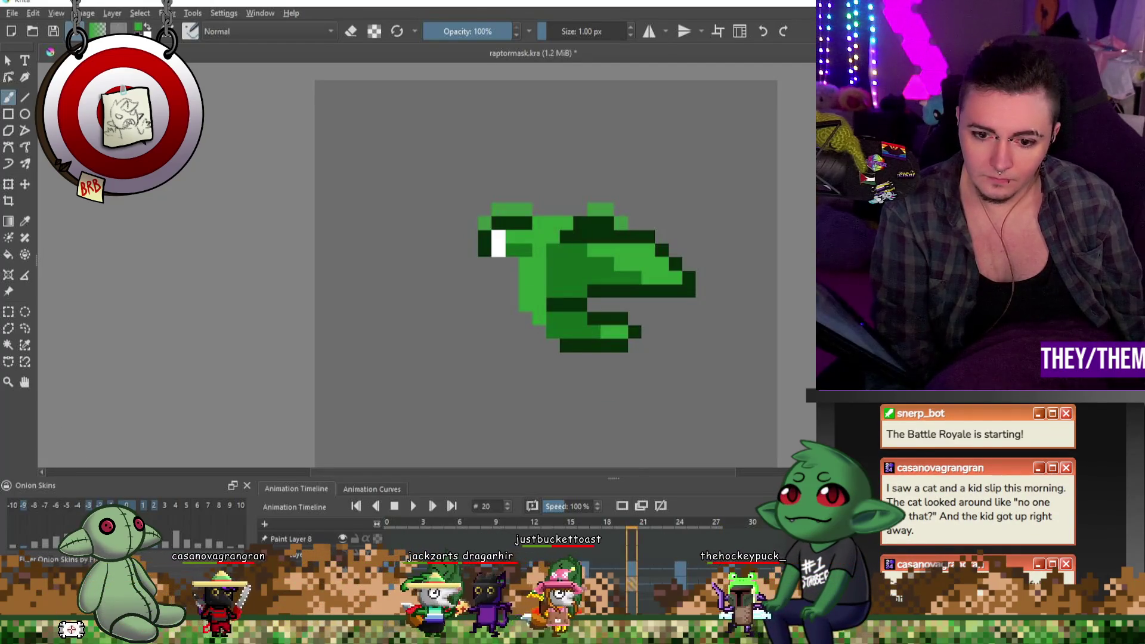
pyautogui.rightClick(727, 539)
pyautogui.click(761, 467)
pyautogui.rightClick(631, 537)
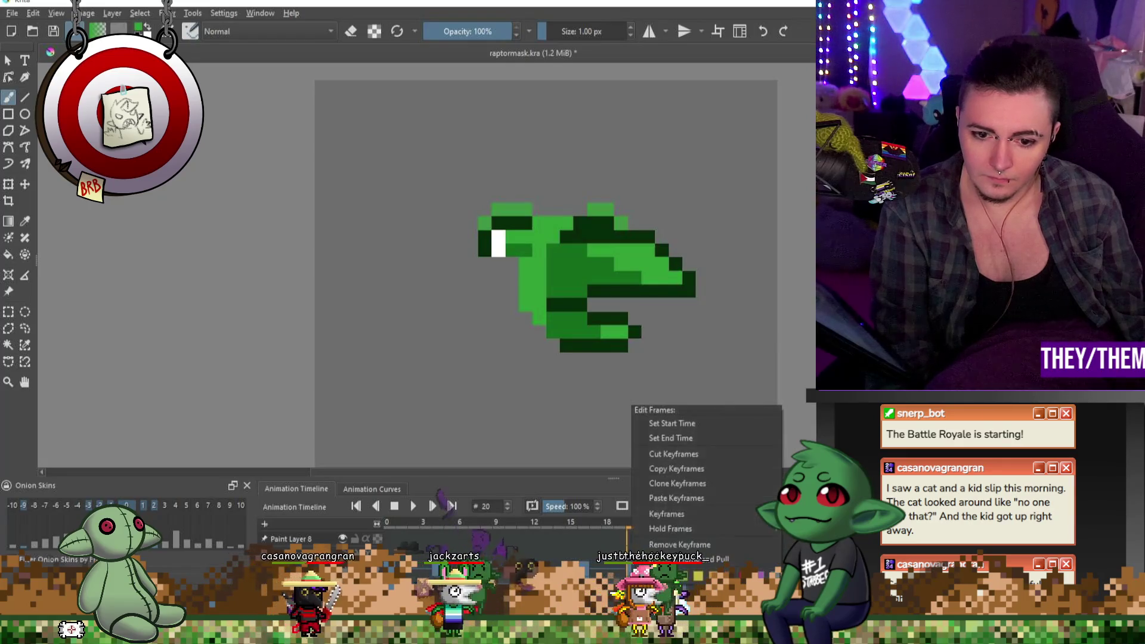
pyautogui.click(662, 484)
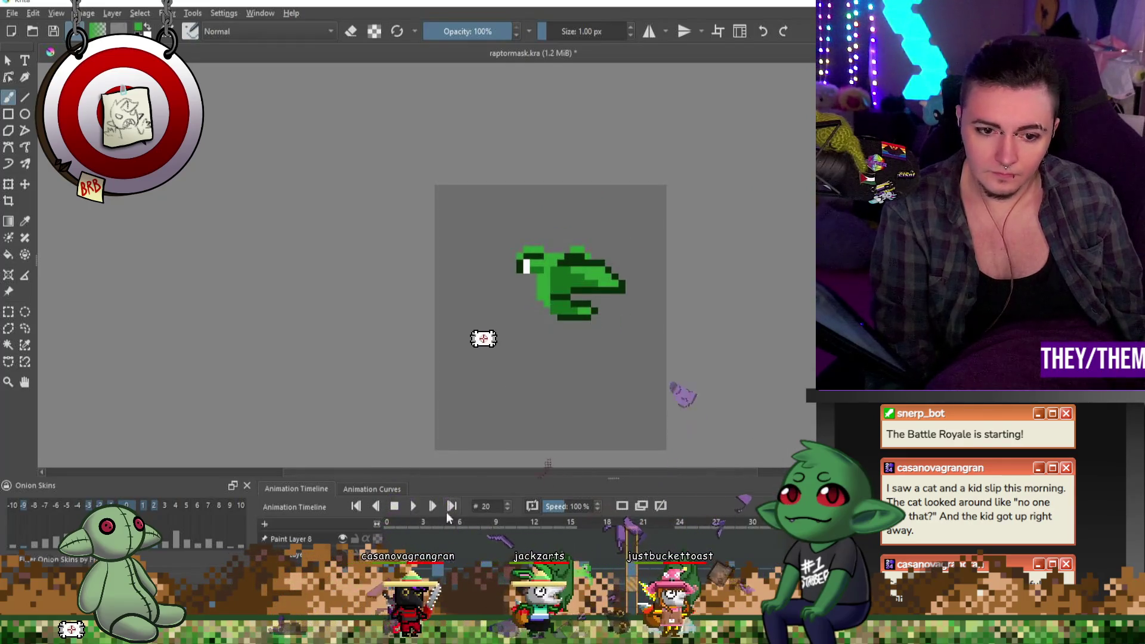
# Play back to check timing, compare frames 24 and 20, and show the goblin body again
pyautogui.click(413, 506)
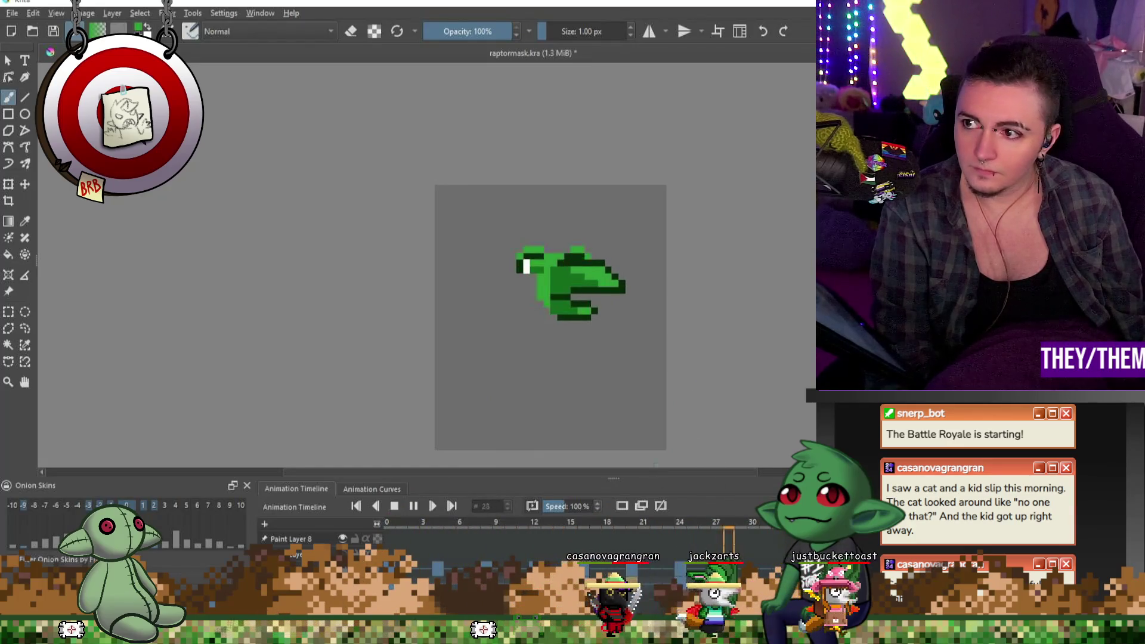
pyautogui.click(394, 507)
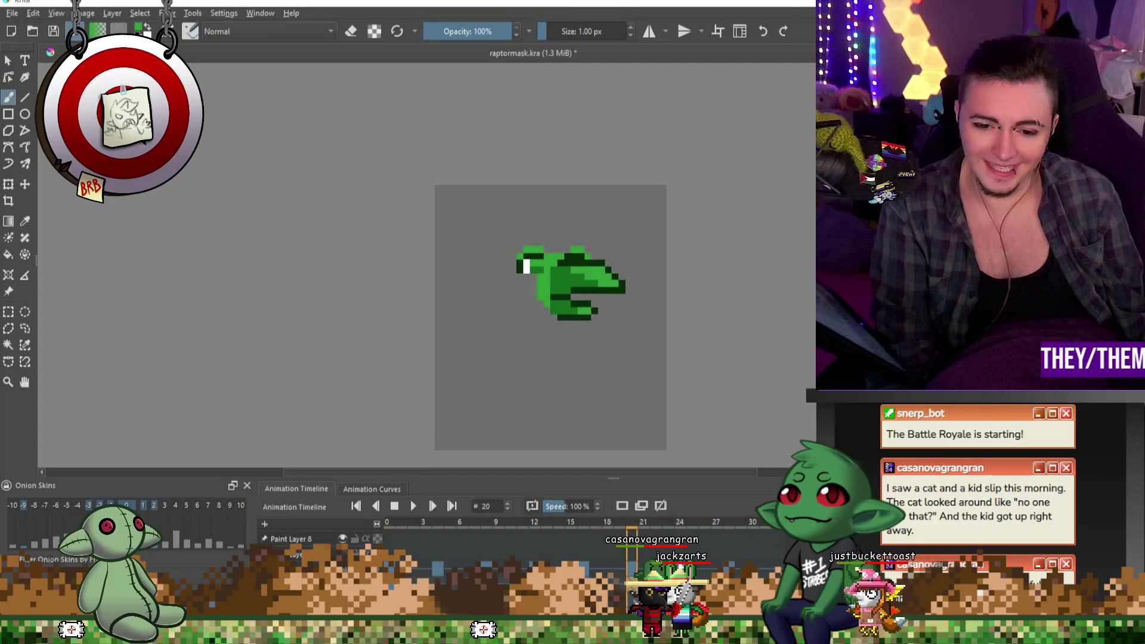
pyautogui.click(680, 539)
pyautogui.press('Left')
pyautogui.press('Left')
pyautogui.press('Left')
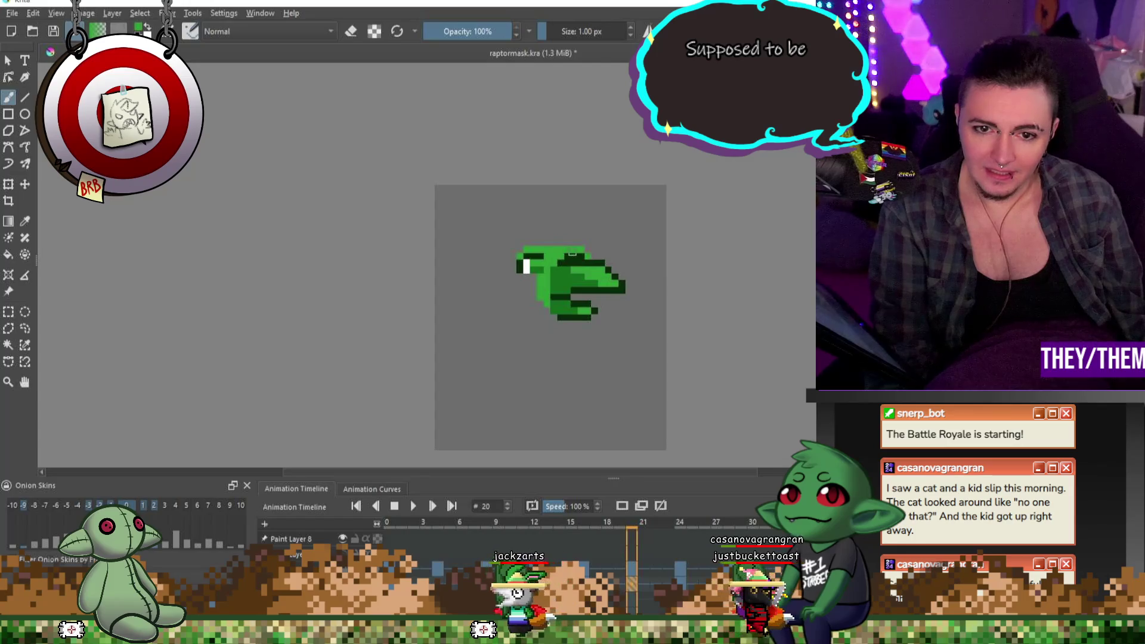
pyautogui.click(343, 538)
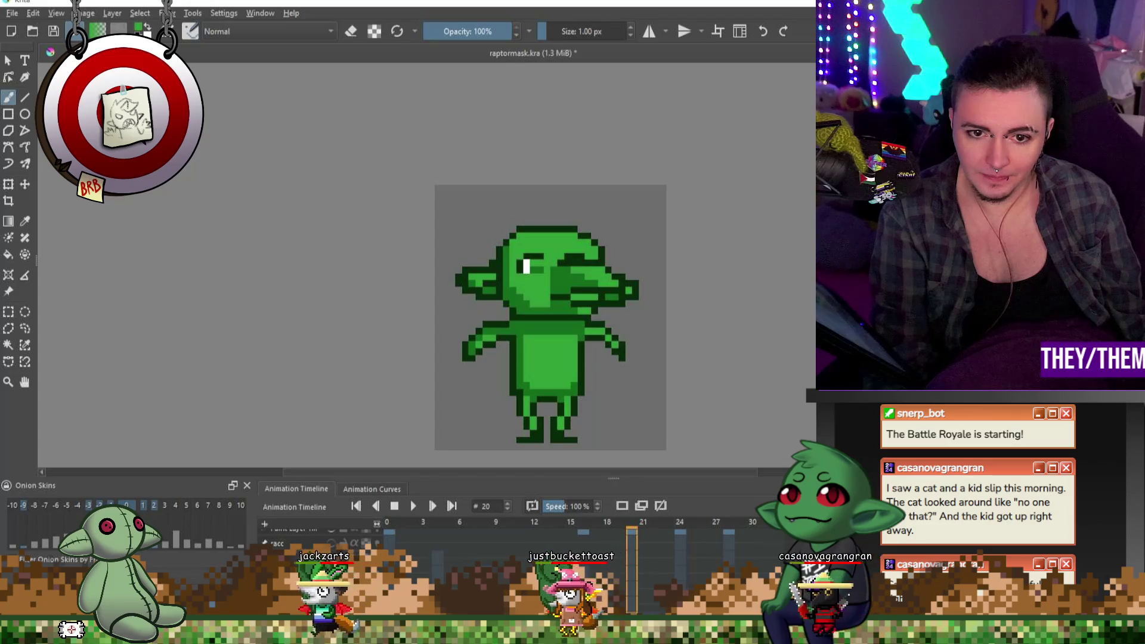
# Play and stop the goblin animation twice to review it
pyautogui.click(412, 507)
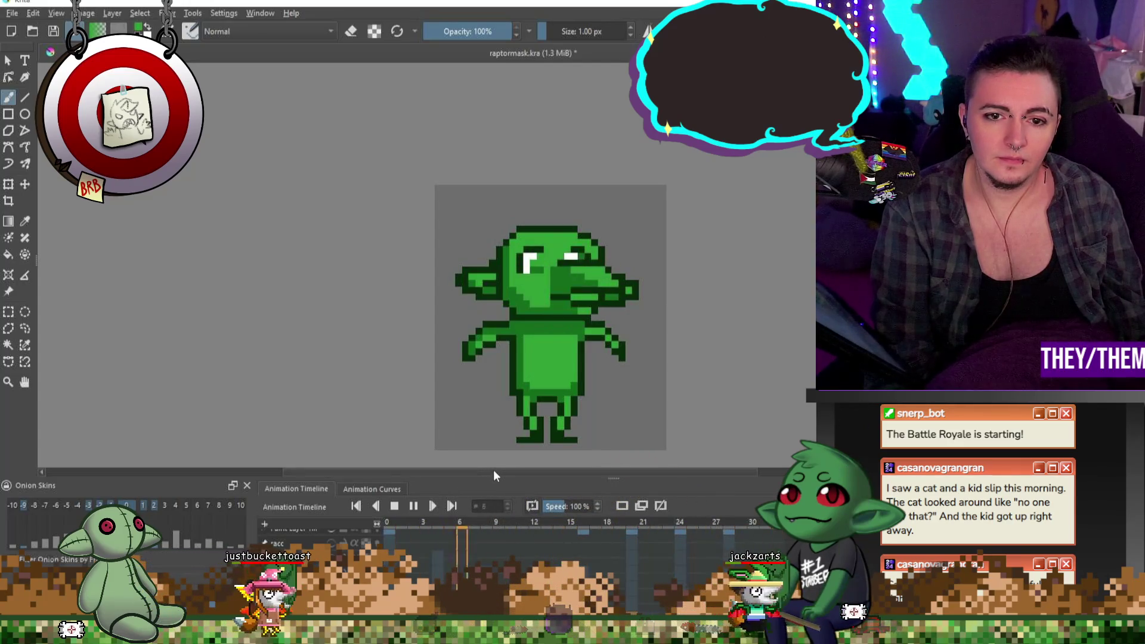
pyautogui.click(396, 505)
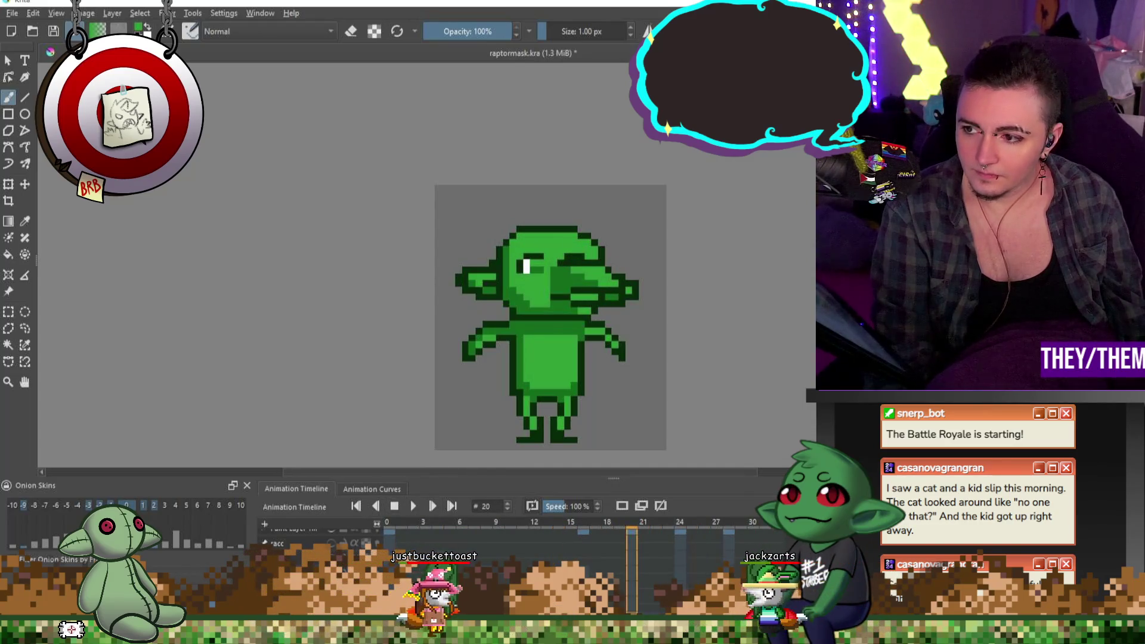
pyautogui.scroll(-1, 541, 275)
pyautogui.scroll(-1, 549, 282)
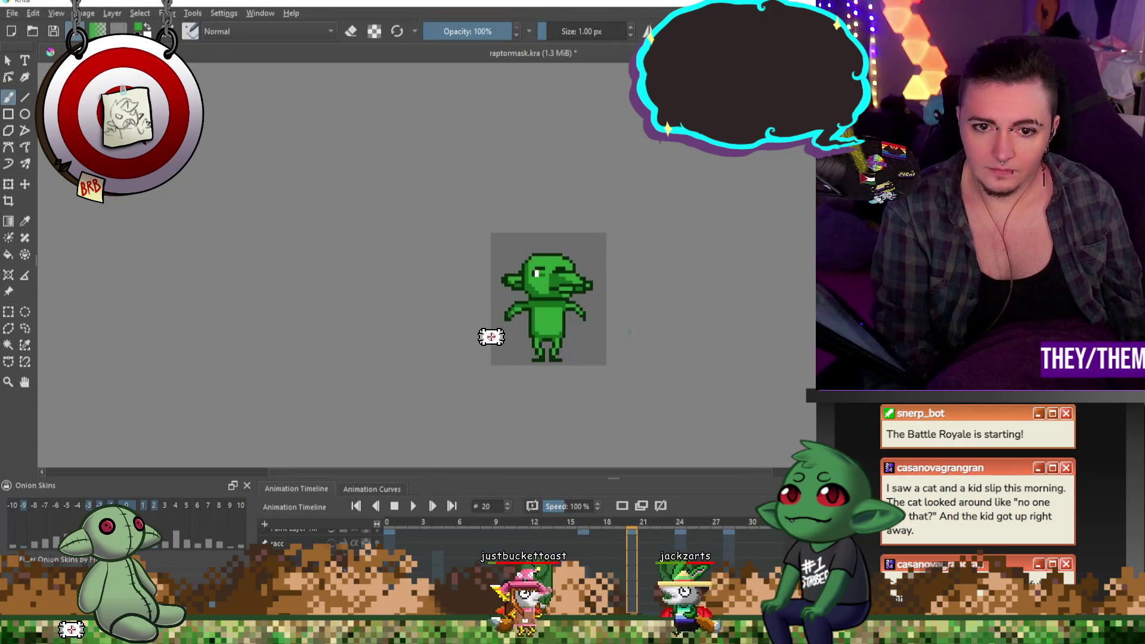
pyautogui.click(413, 506)
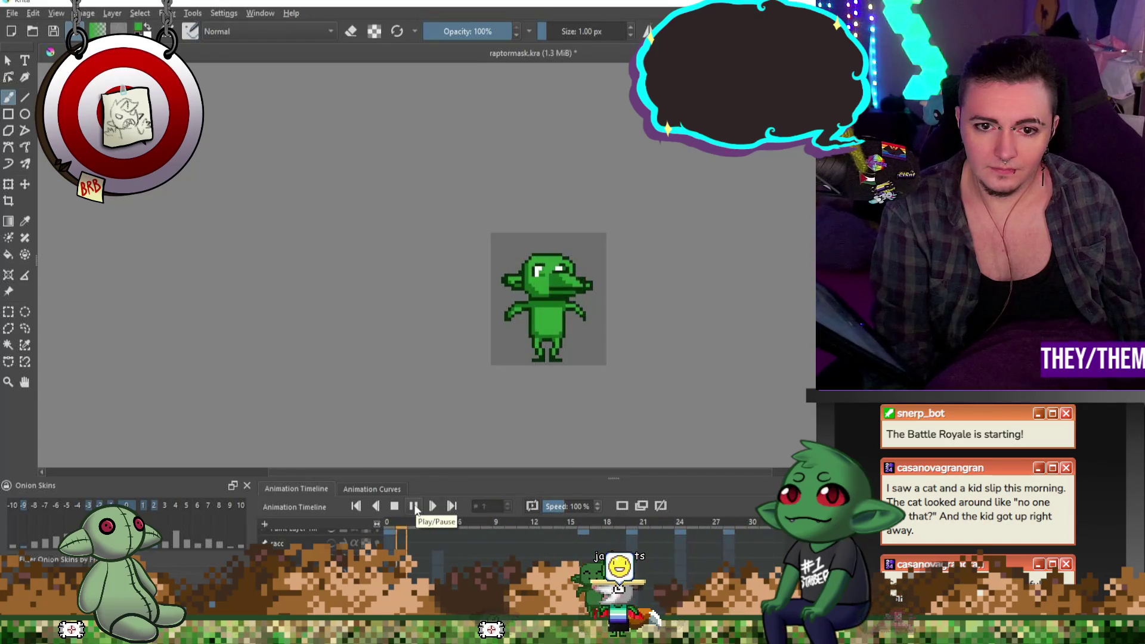
pyautogui.click(414, 506)
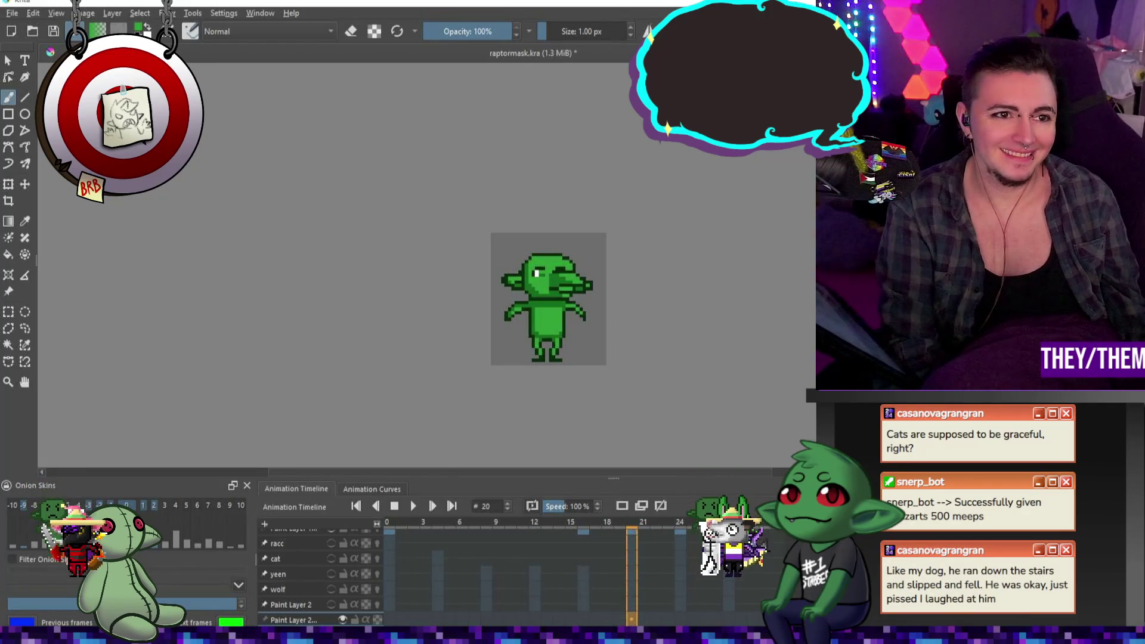
# Save raptormask, then hide the goblin body layer and the grey backdrop
pyautogui.hotkey('ctrl', 's')
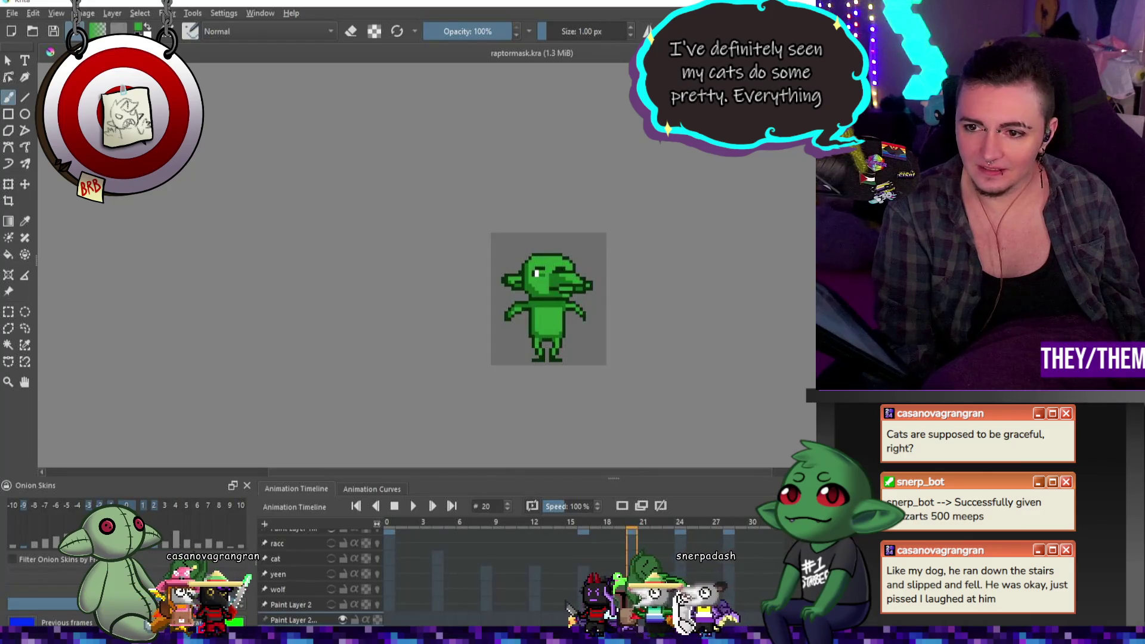
pyautogui.click(343, 620)
pyautogui.click(331, 588)
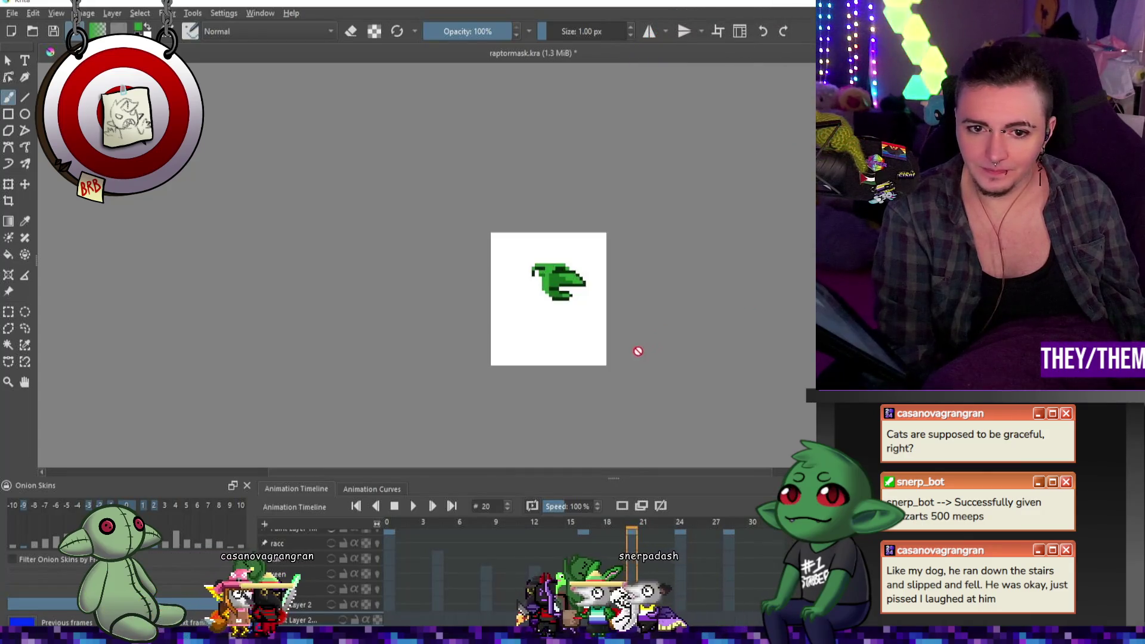
# Hide the white background to show transparency and briefly play the head-piece animation
pyautogui.click(331, 604)
pyautogui.scroll(1, 620, 277)
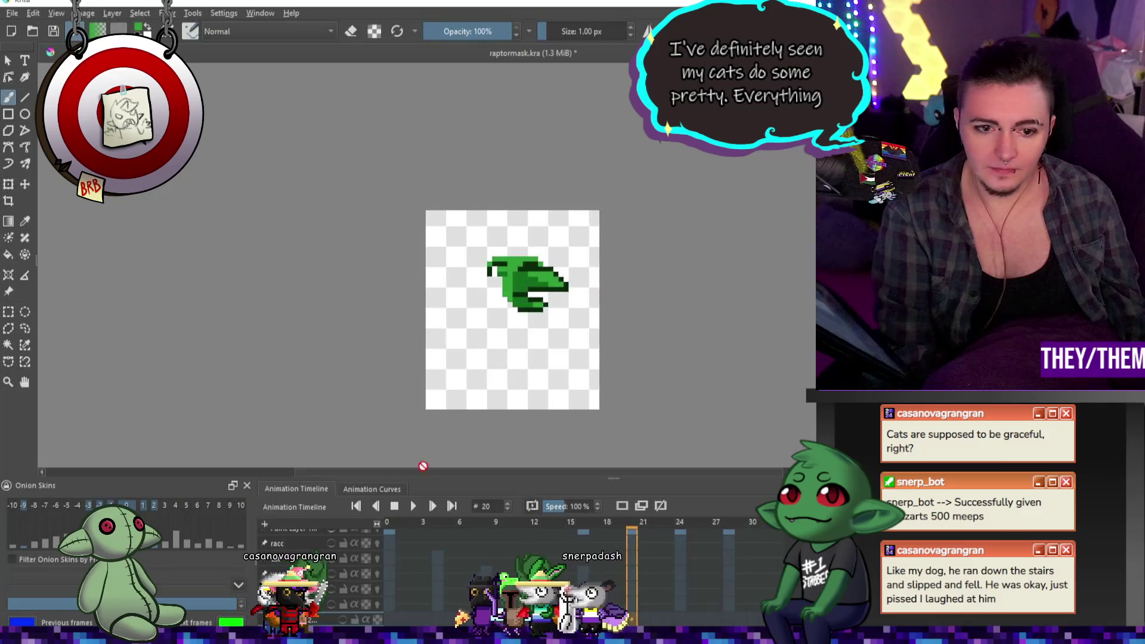
pyautogui.click(413, 505)
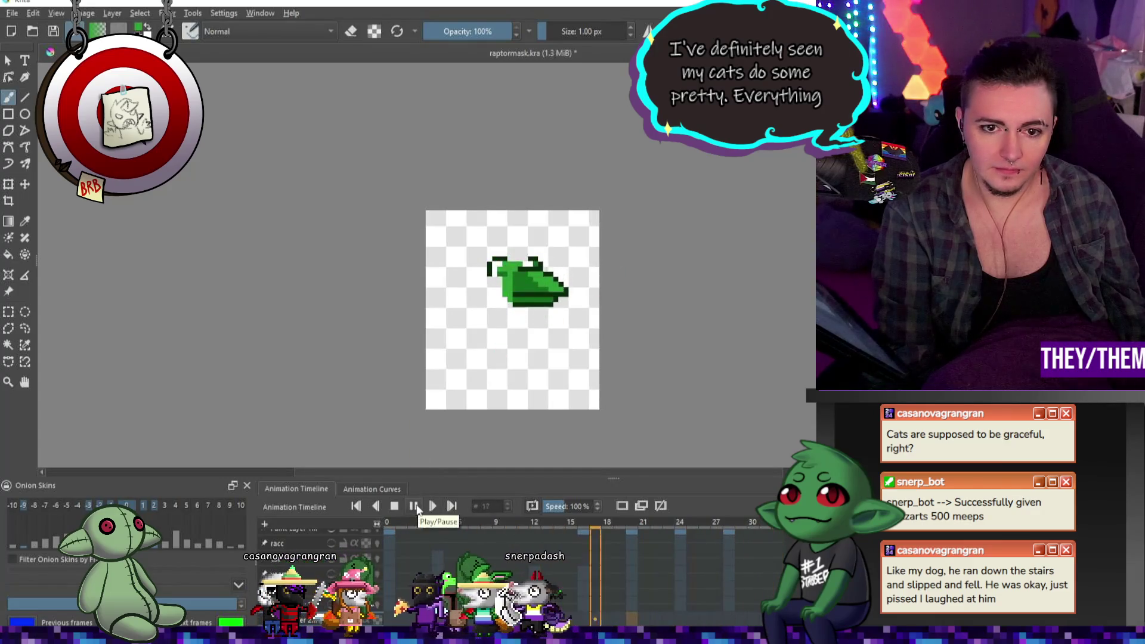
pyautogui.click(417, 507)
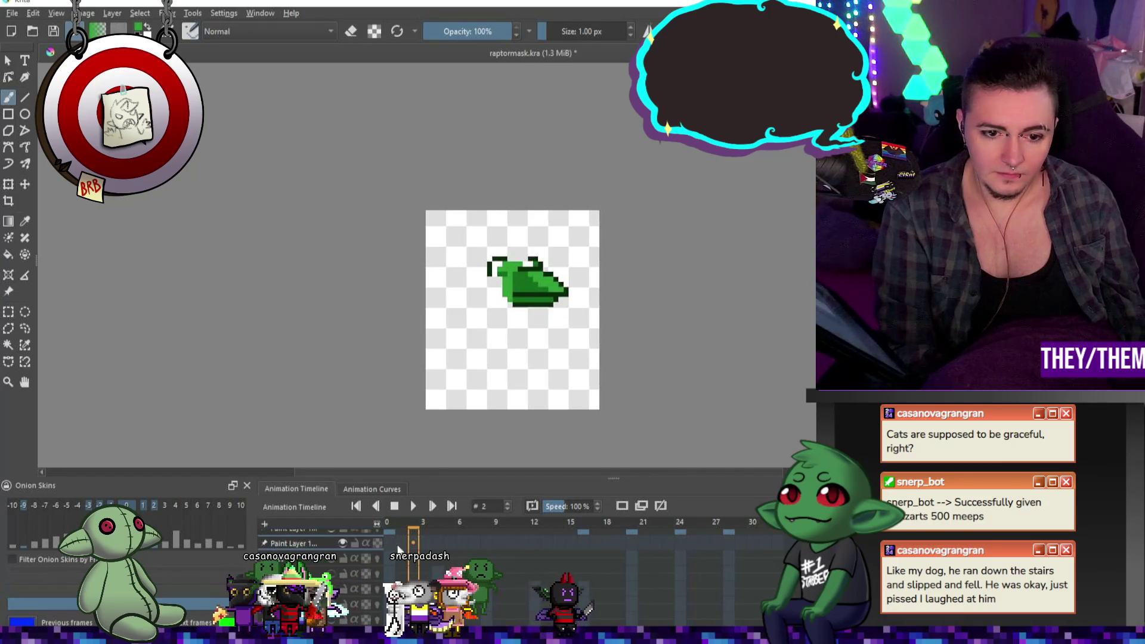
# Inspect frames 6 and 9, step through frames, switch to eraser mode, and restart playback
pyautogui.click(461, 543)
pyautogui.click(497, 542)
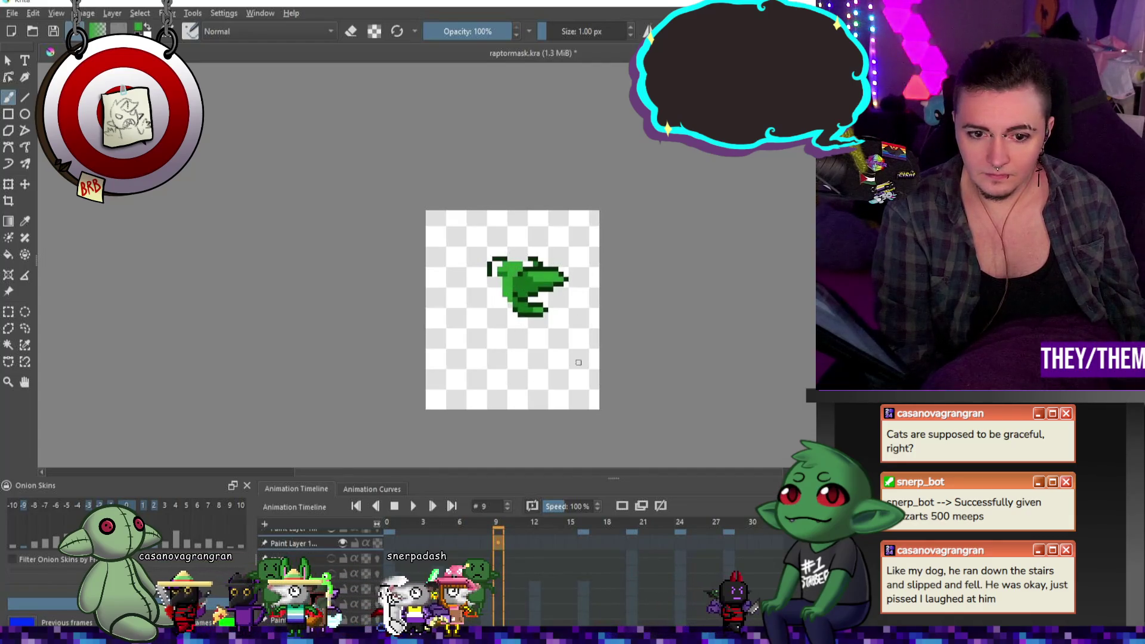
pyautogui.press('space')
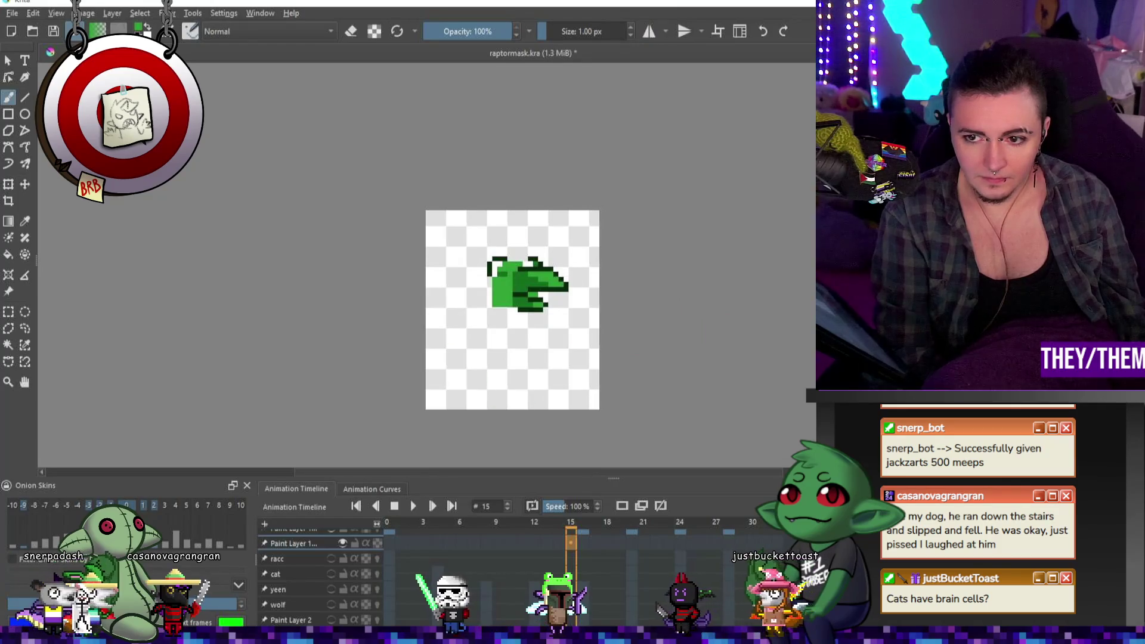
pyautogui.press('e')
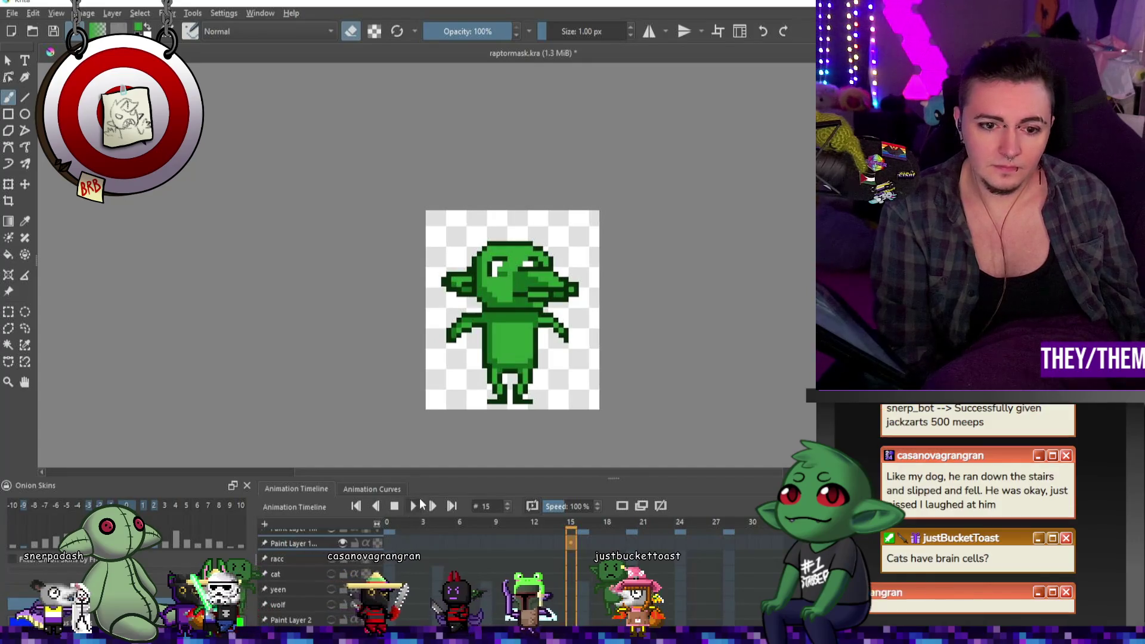
pyautogui.press('space')
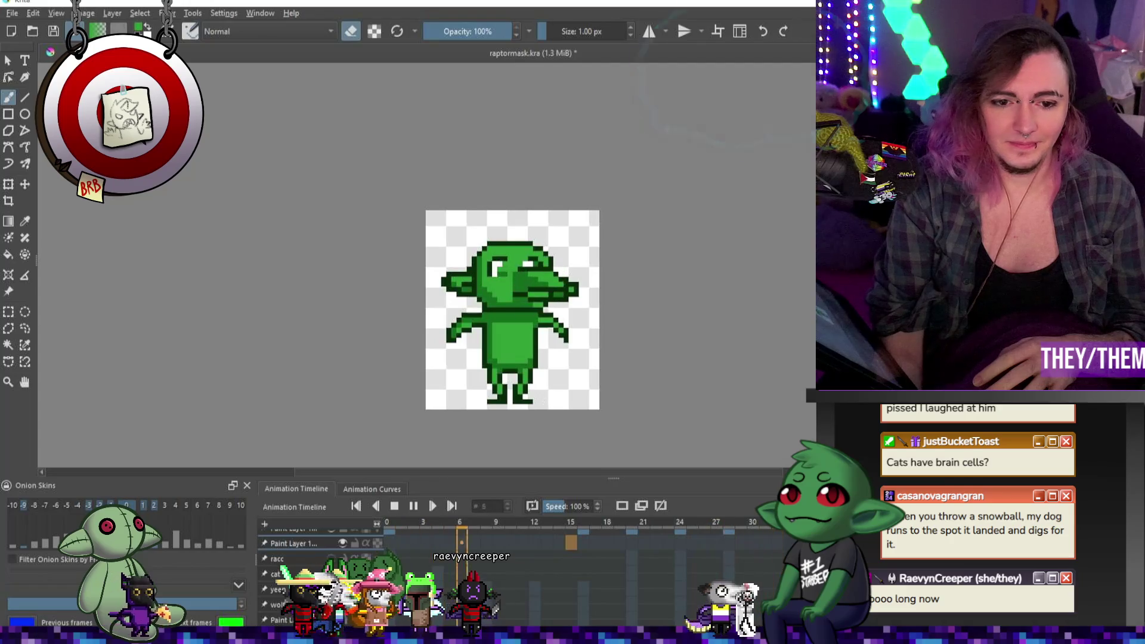
# Save raptormask.kra with the toolbar Save button
pyautogui.click(52, 35)
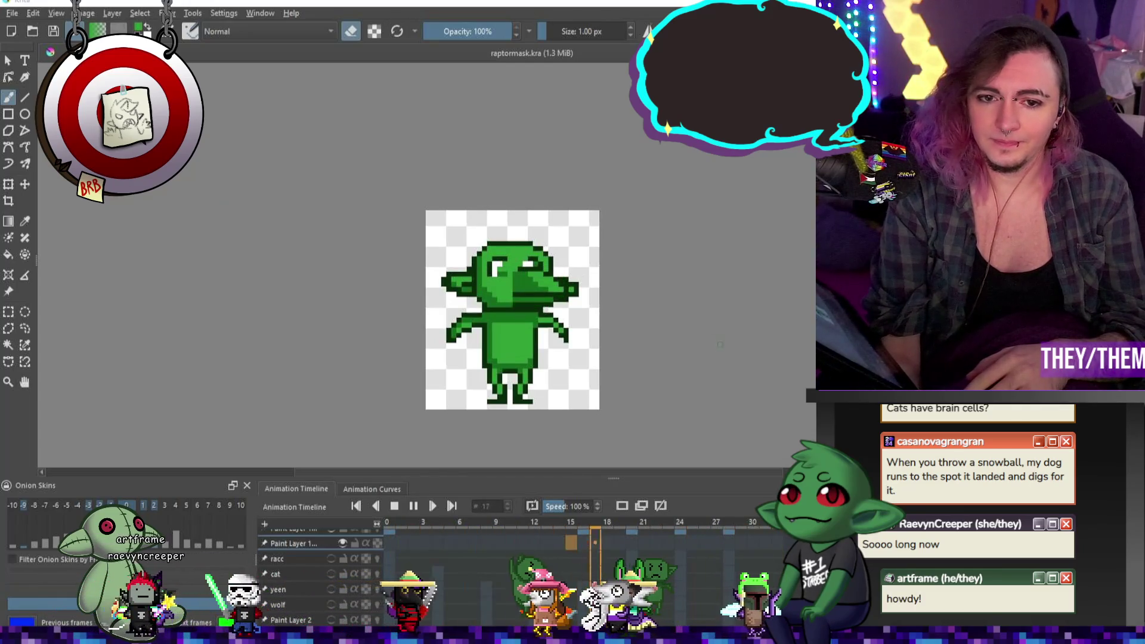
# Stop playback, hide the goblin body so only the beak shows, and open the File menu
pyautogui.press('space')
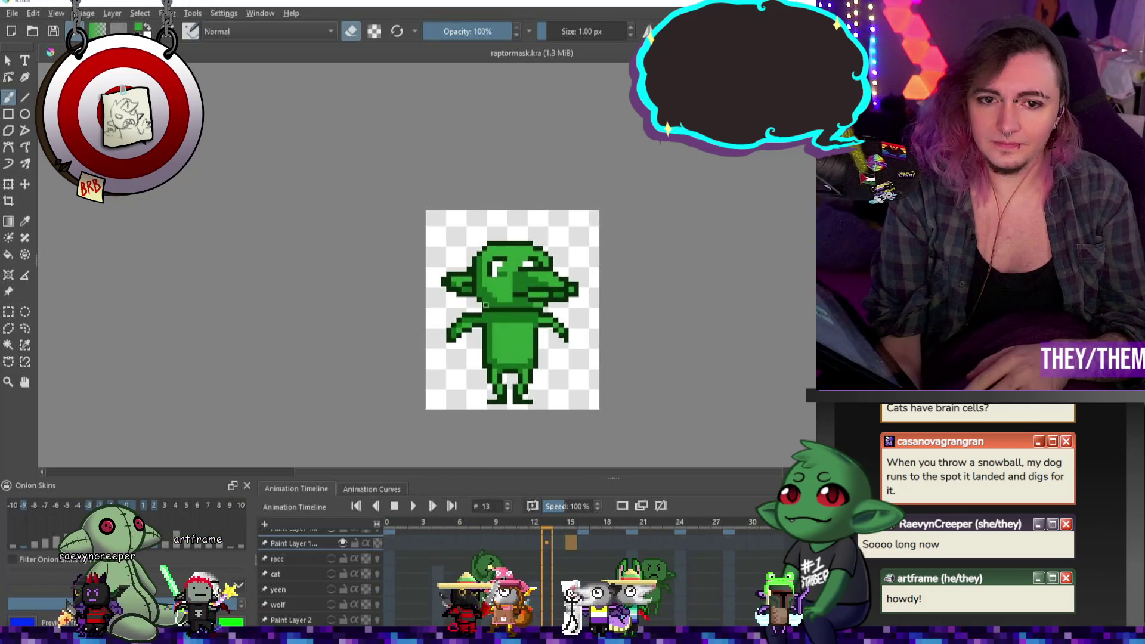
pyautogui.press('Delete')
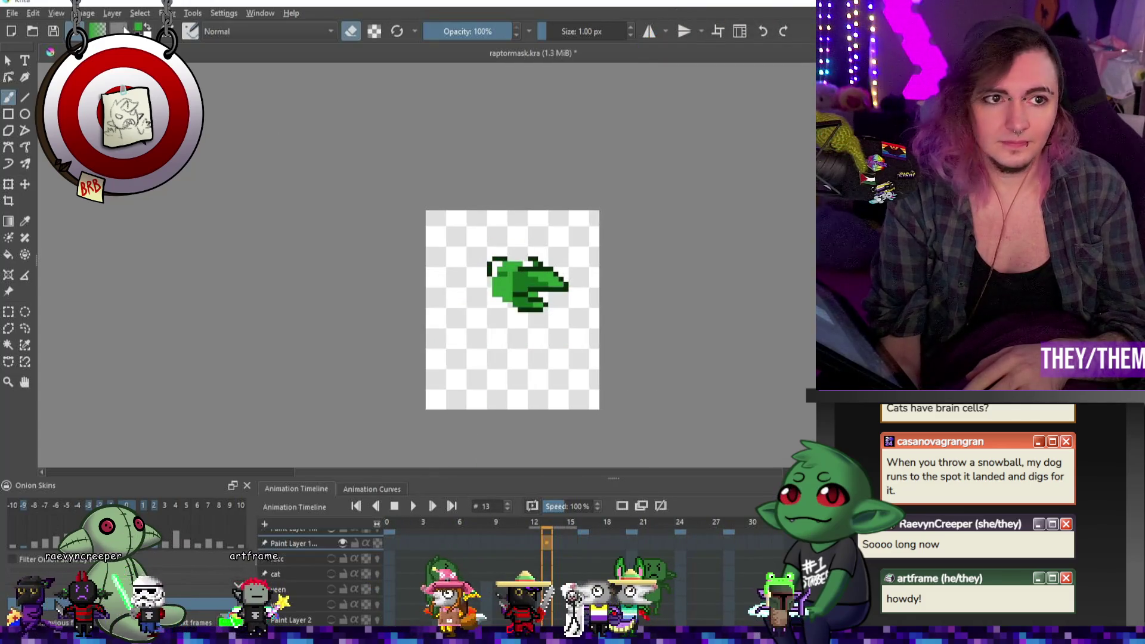
pyautogui.click(12, 12)
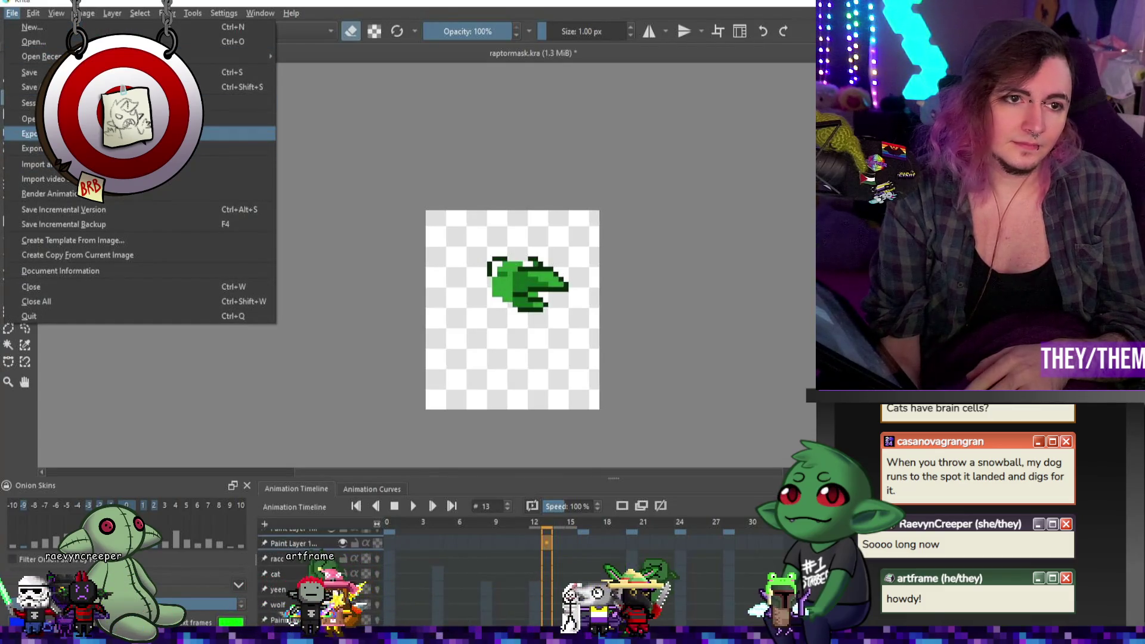
# Save the document and return the timeline to frame 0
pyautogui.click(30, 73)
pyautogui.click(11, 13)
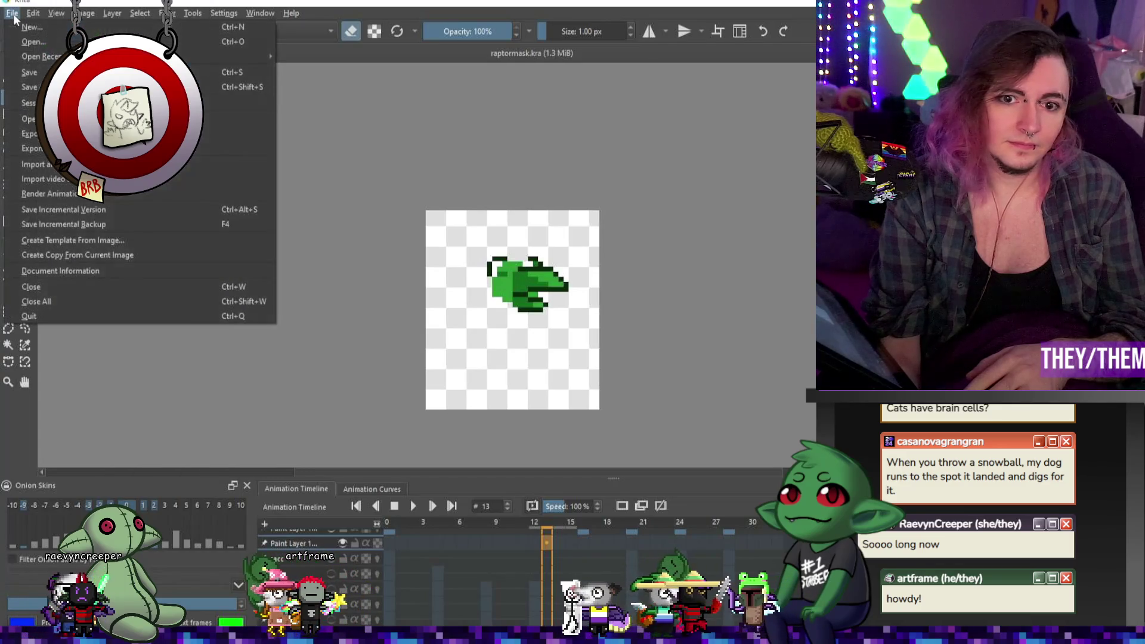
pyautogui.click(391, 543)
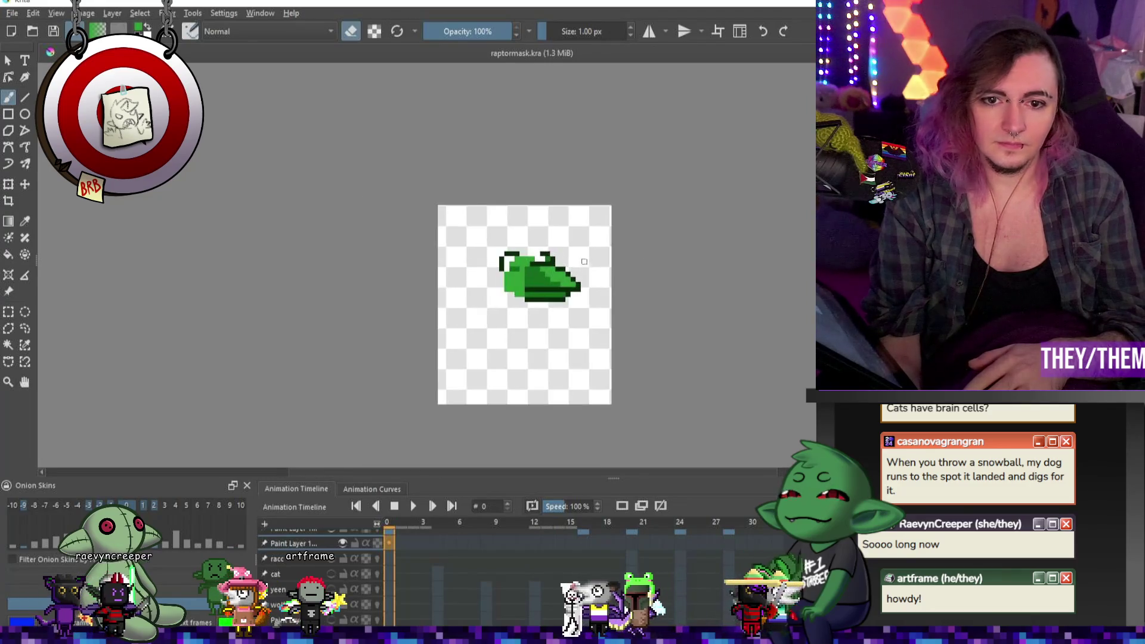
# In Render Animation, choose GIF image as the output format
pyautogui.click(12, 13)
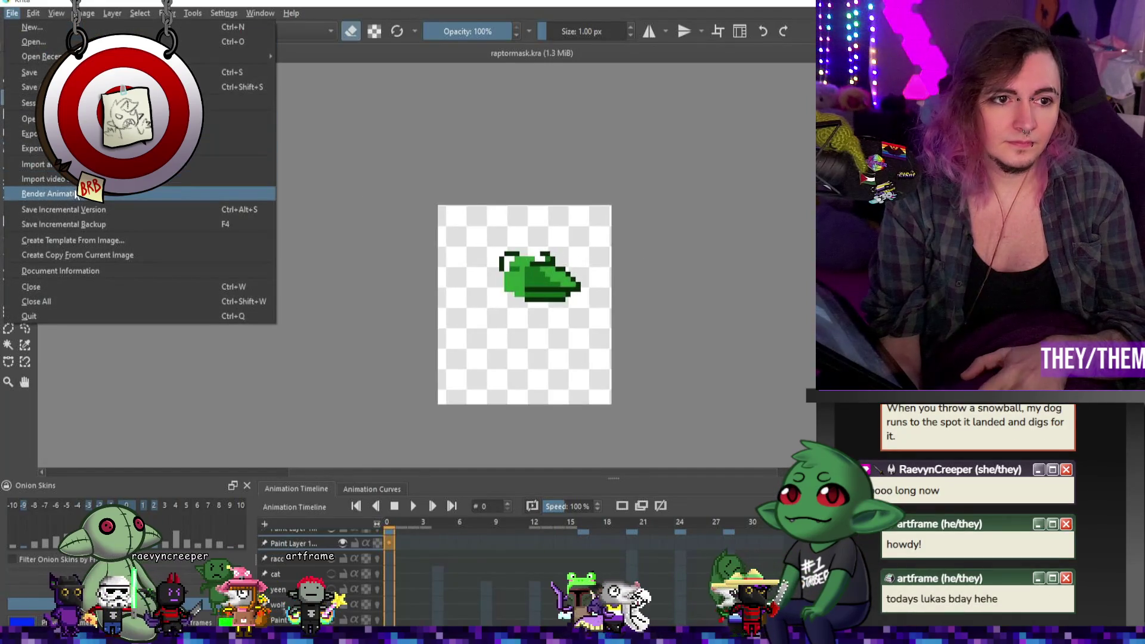
pyautogui.click(75, 194)
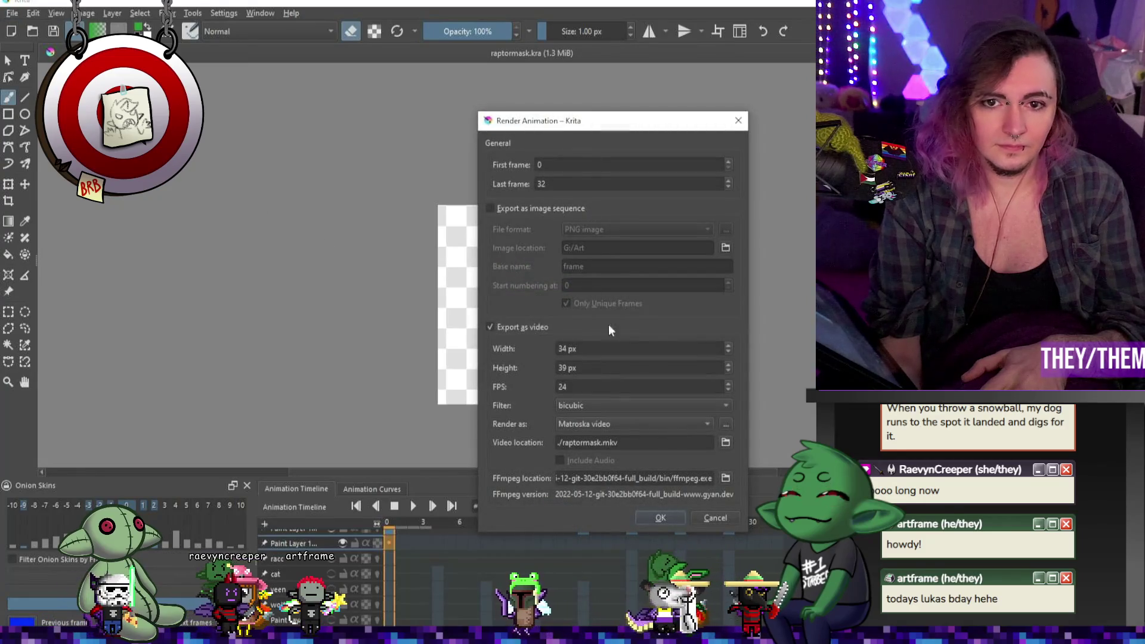
pyautogui.click(623, 423)
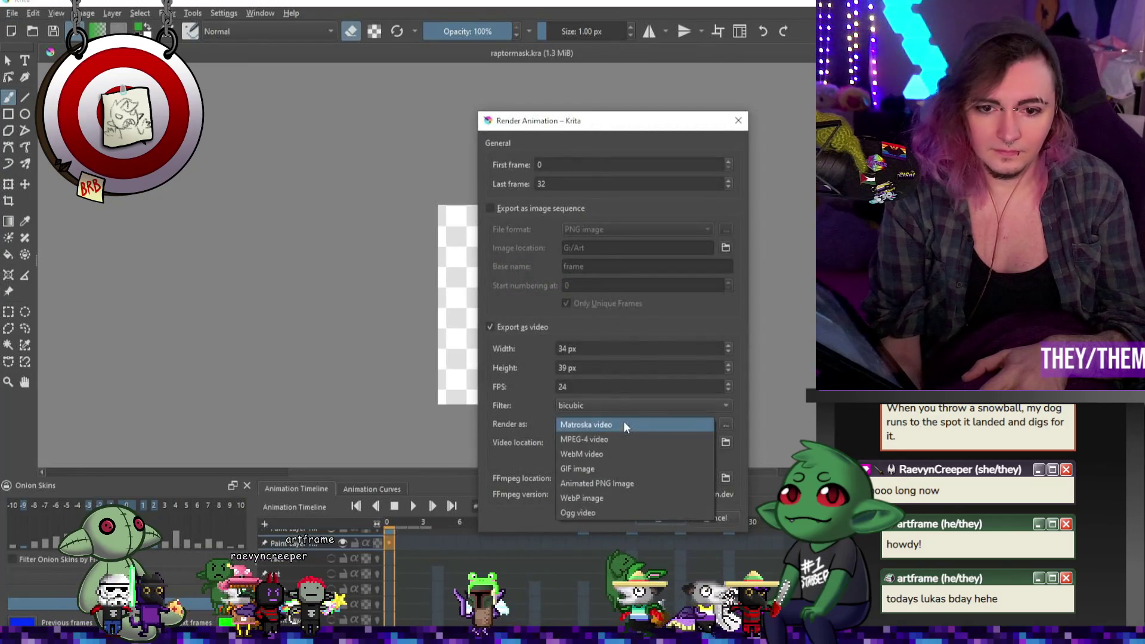
pyautogui.click(600, 470)
# Set the output file name to ./bird_m.gif and start the render
pyautogui.doubleClick(590, 442)
pyautogui.write('oil')
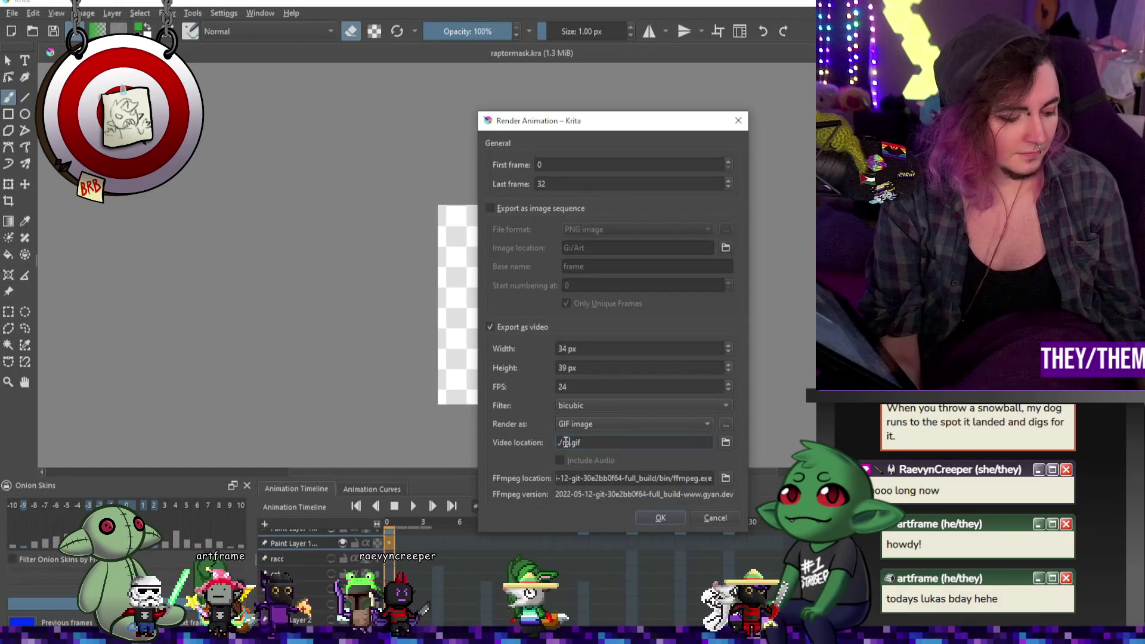
pyautogui.write('rd')
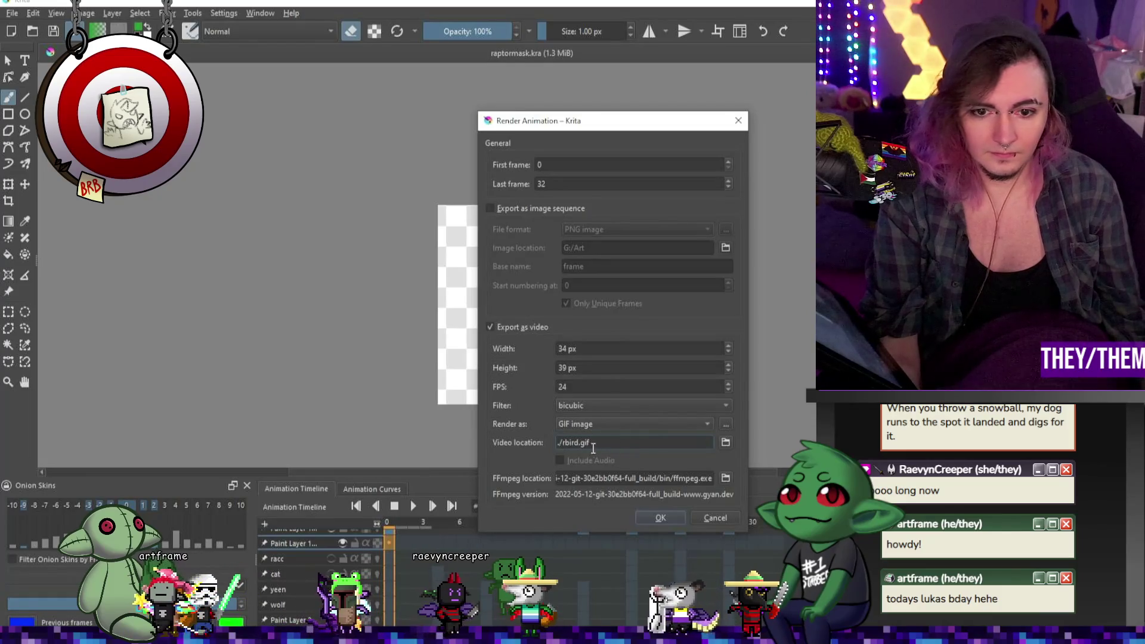
pyautogui.doubleClick(578, 443)
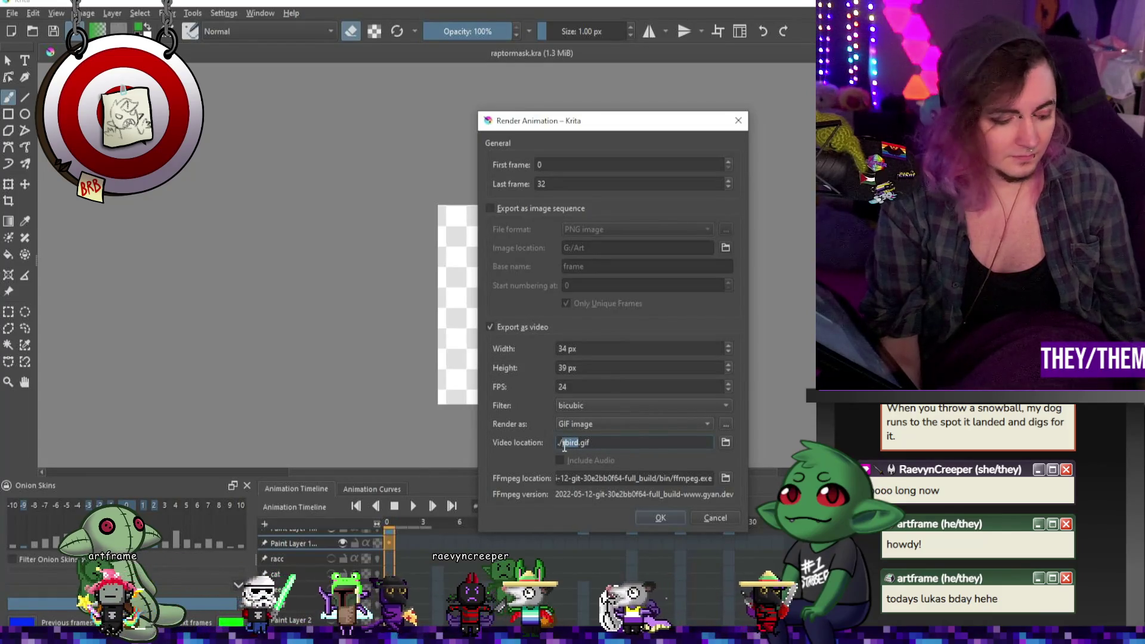
pyautogui.write('rar')
pyautogui.write('d')
pyautogui.click(564, 443)
pyautogui.press('BackSpace')
pyautogui.write('b')
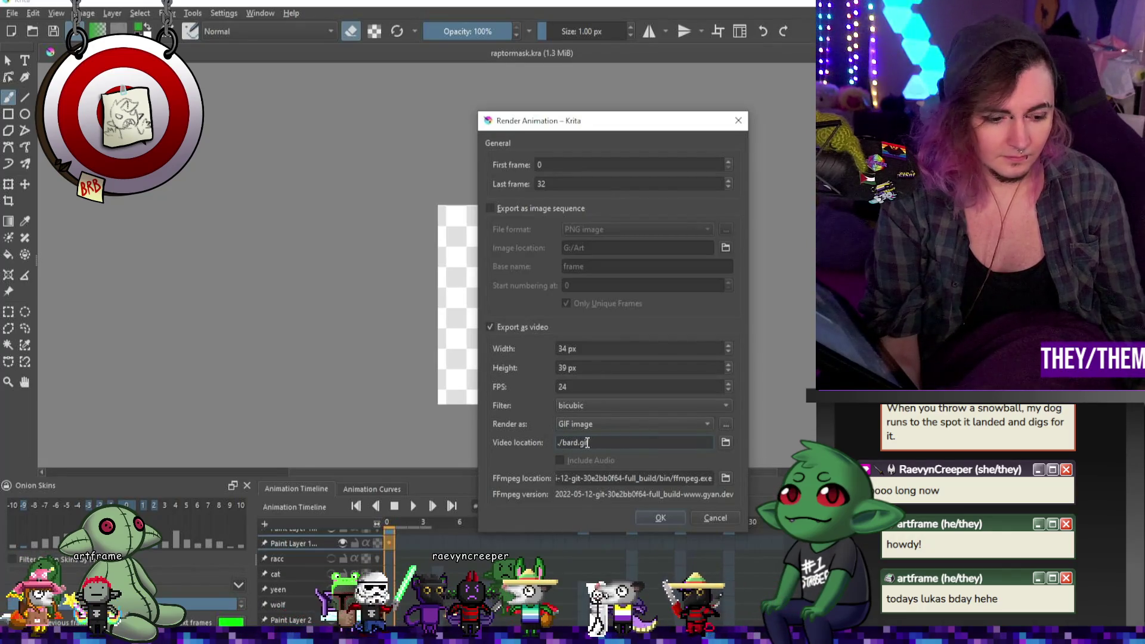
pyautogui.press('BackSpace')
pyautogui.press('BackSpace')
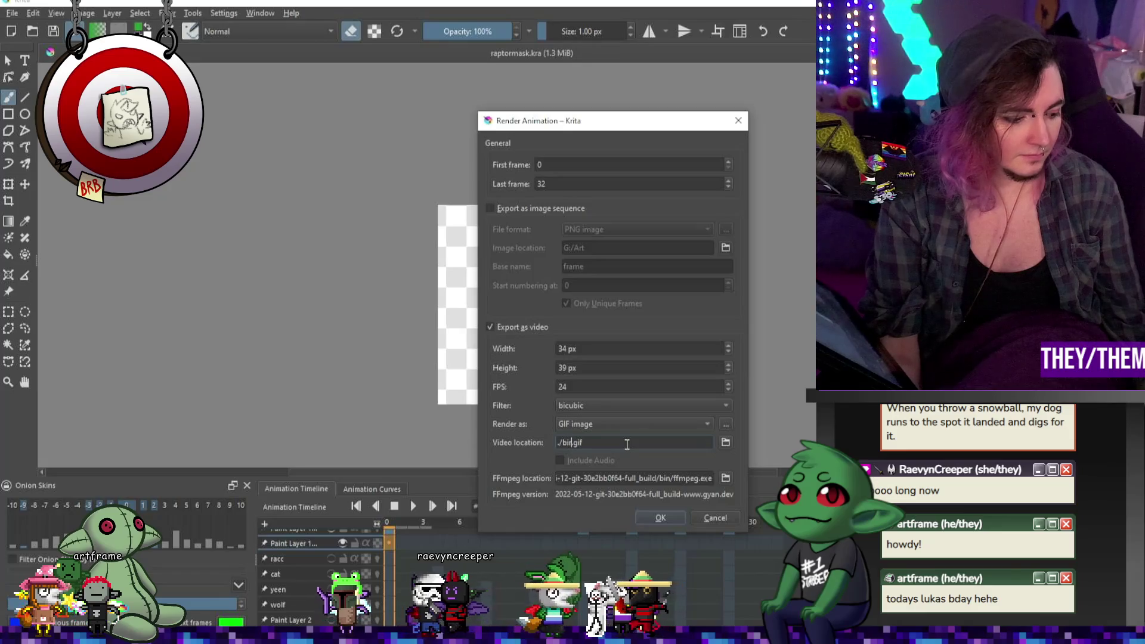
pyautogui.write('d_mask')
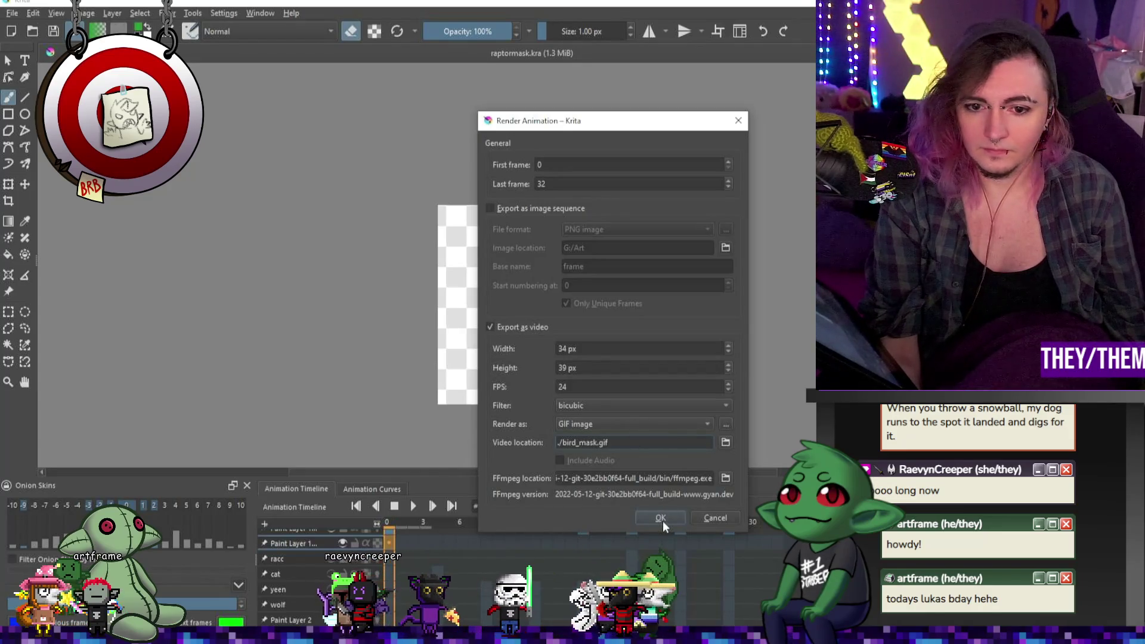
pyautogui.click(660, 518)
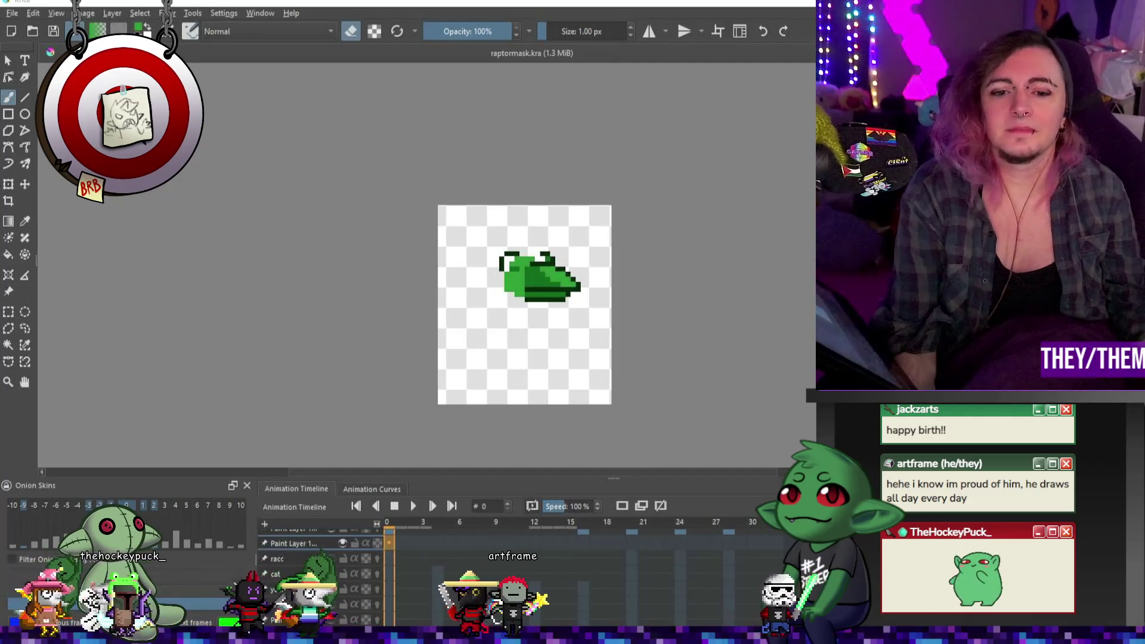
# After the bird_m.gif render, jump to frame 7 on the timeline
pyautogui.click(474, 546)
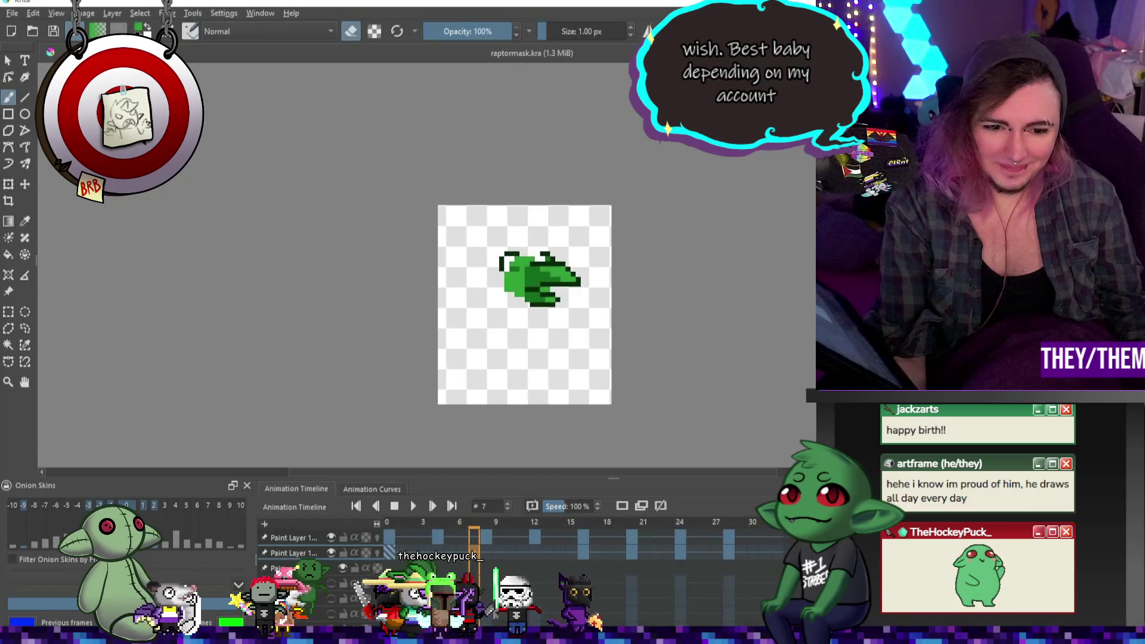
# Return to frame 0, delete the duplicate Paint Layer 1, and play the sprite animation
pyautogui.click(389, 553)
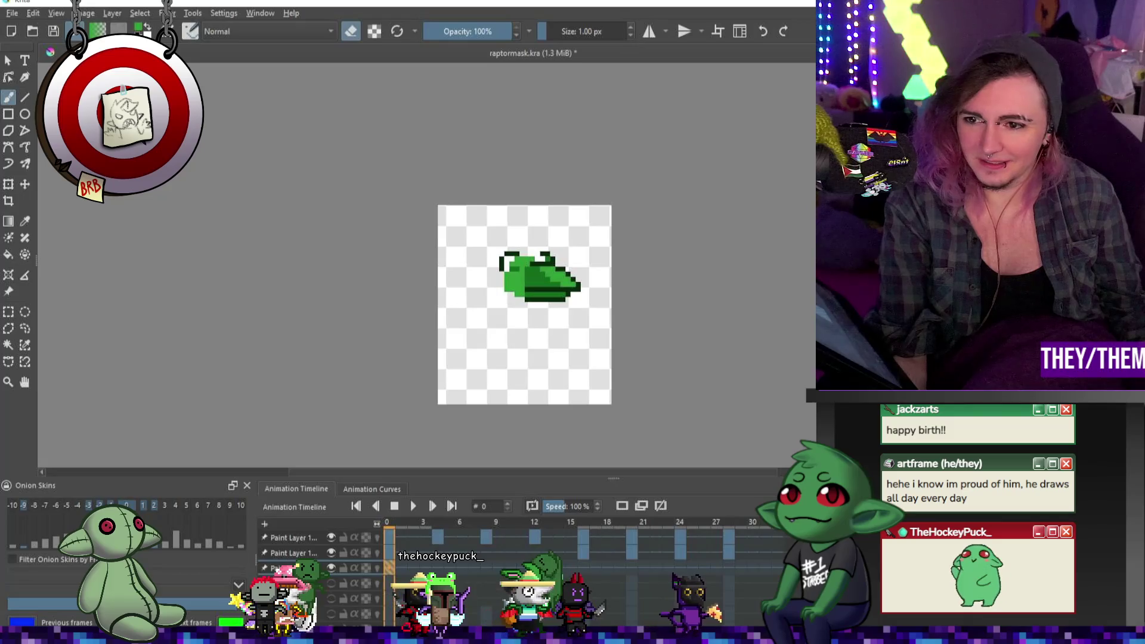
pyautogui.hotkey('ctrl', 'e')
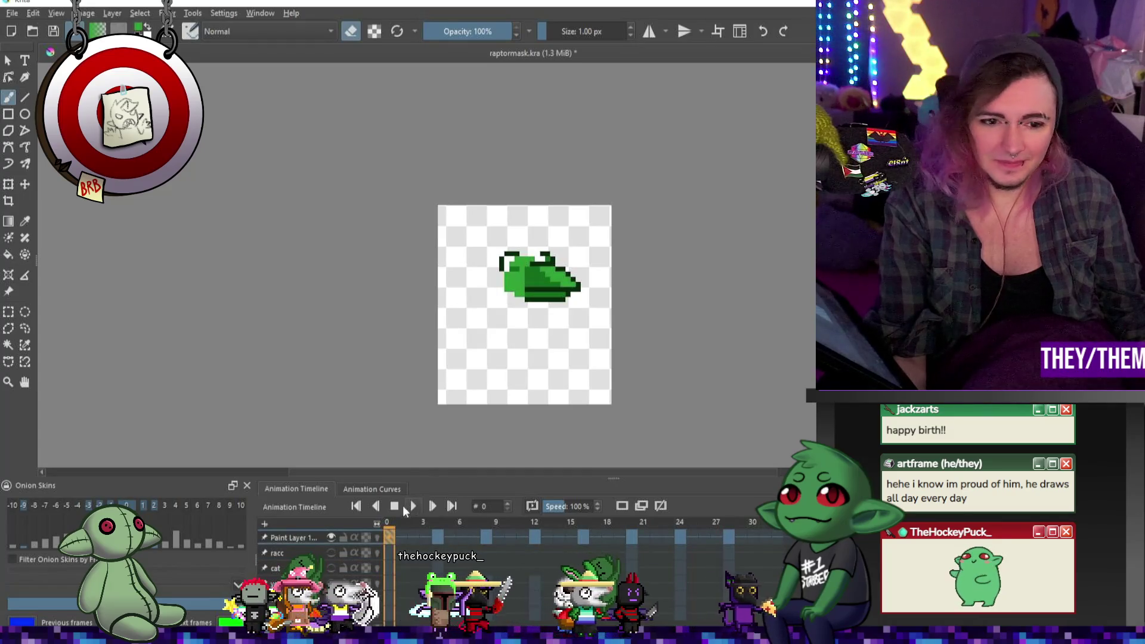
pyautogui.click(414, 506)
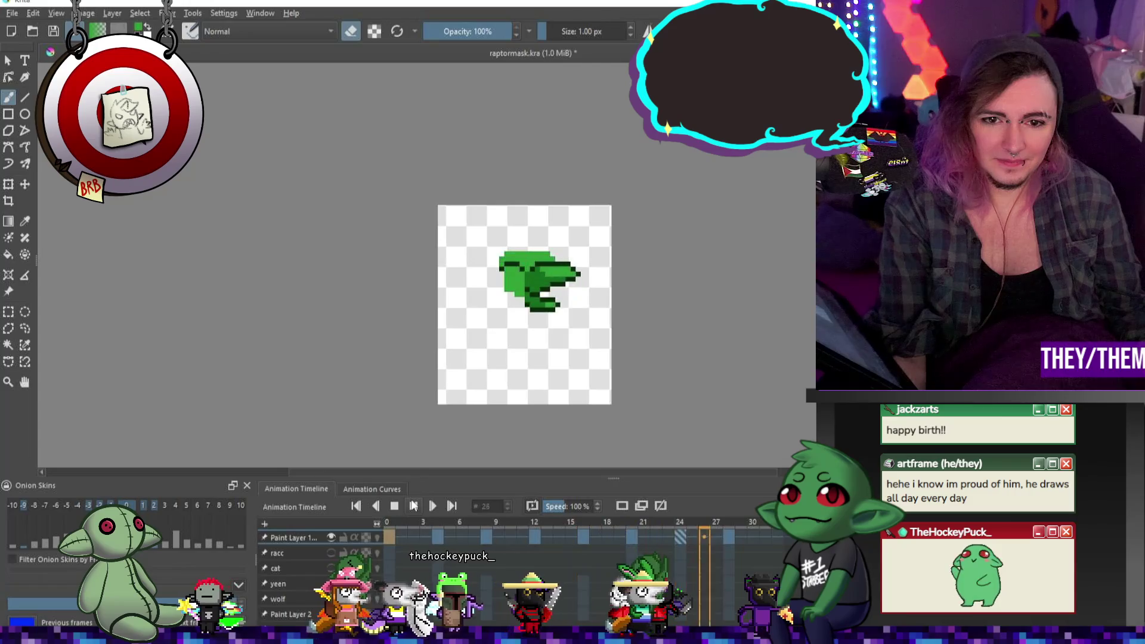
# Stop playback, make the racc layer active, scrub its frames and play it back
pyautogui.click(413, 507)
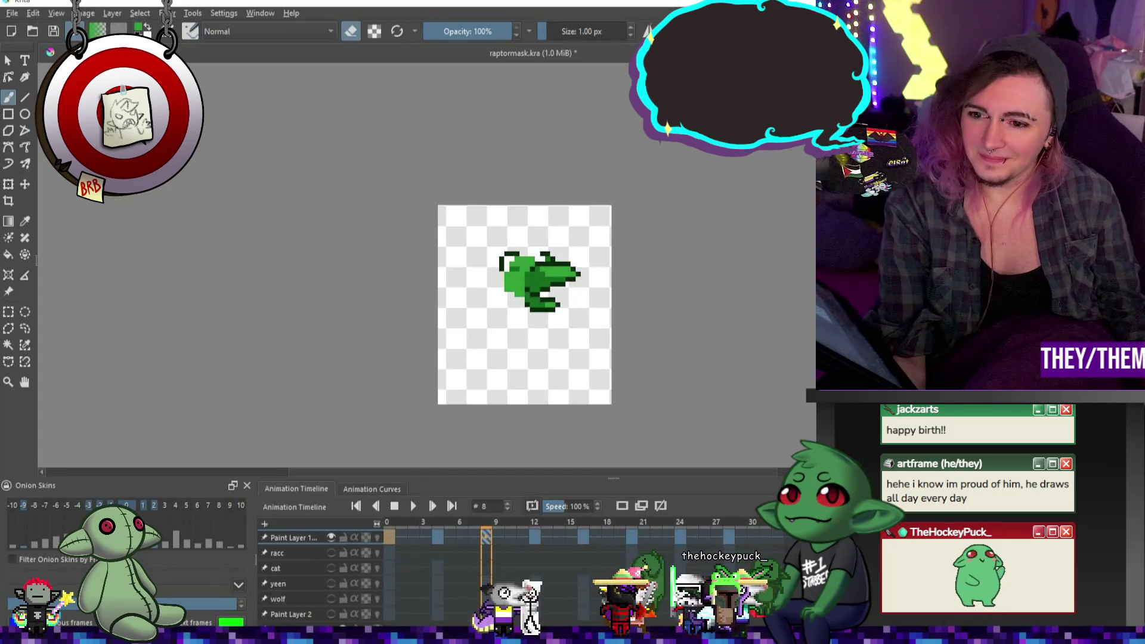
pyautogui.click(280, 553)
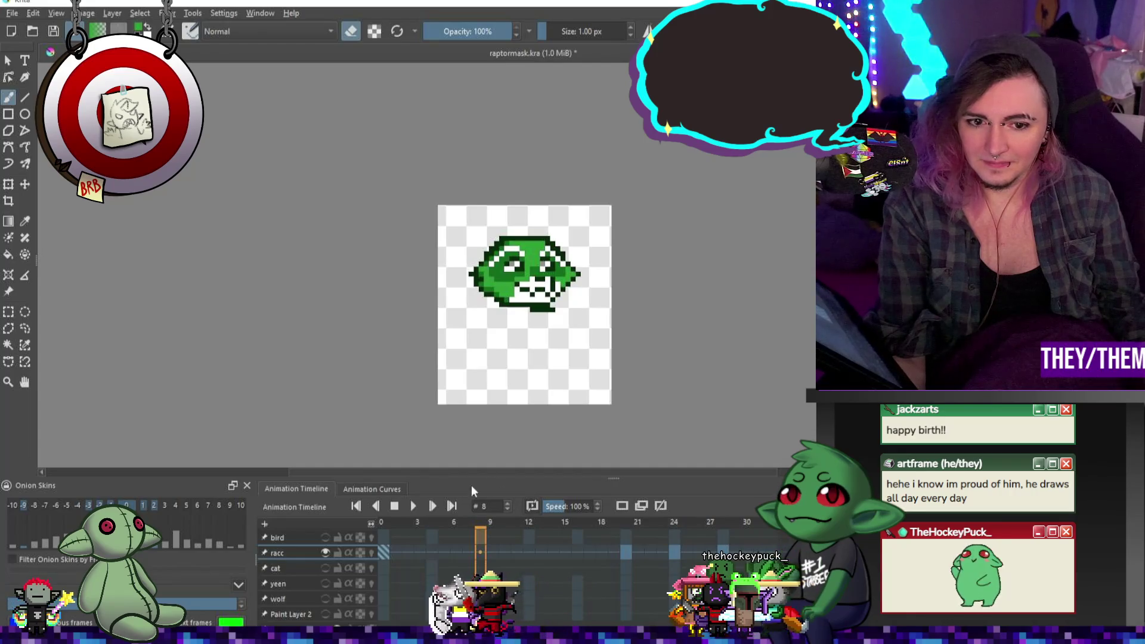
pyautogui.click(513, 553)
pyautogui.click(616, 545)
pyautogui.click(470, 554)
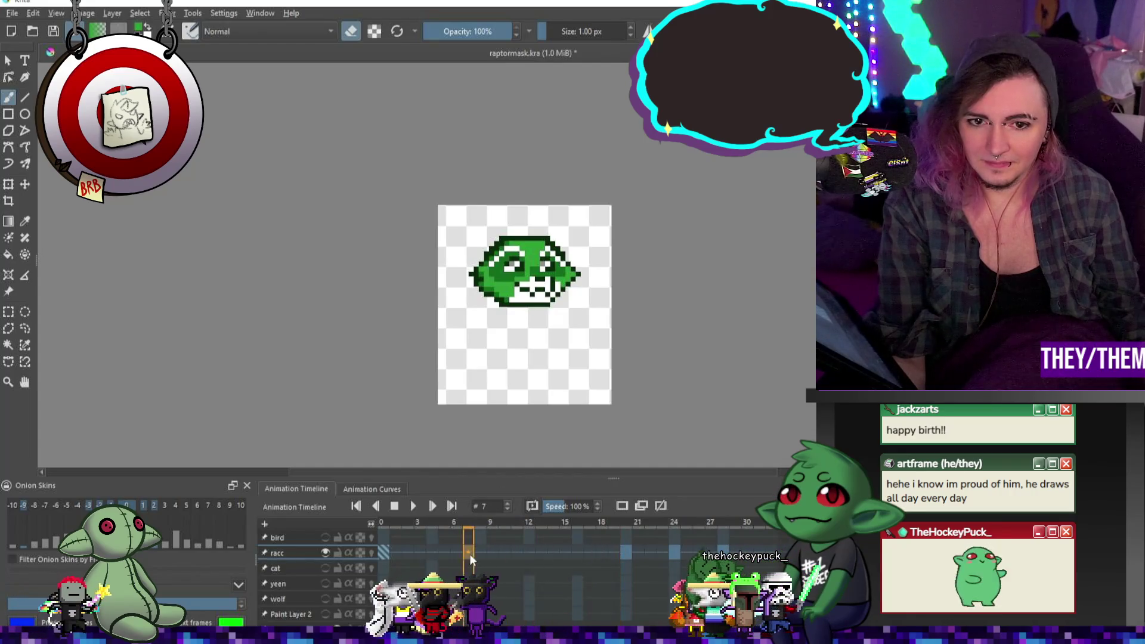
pyautogui.click(413, 506)
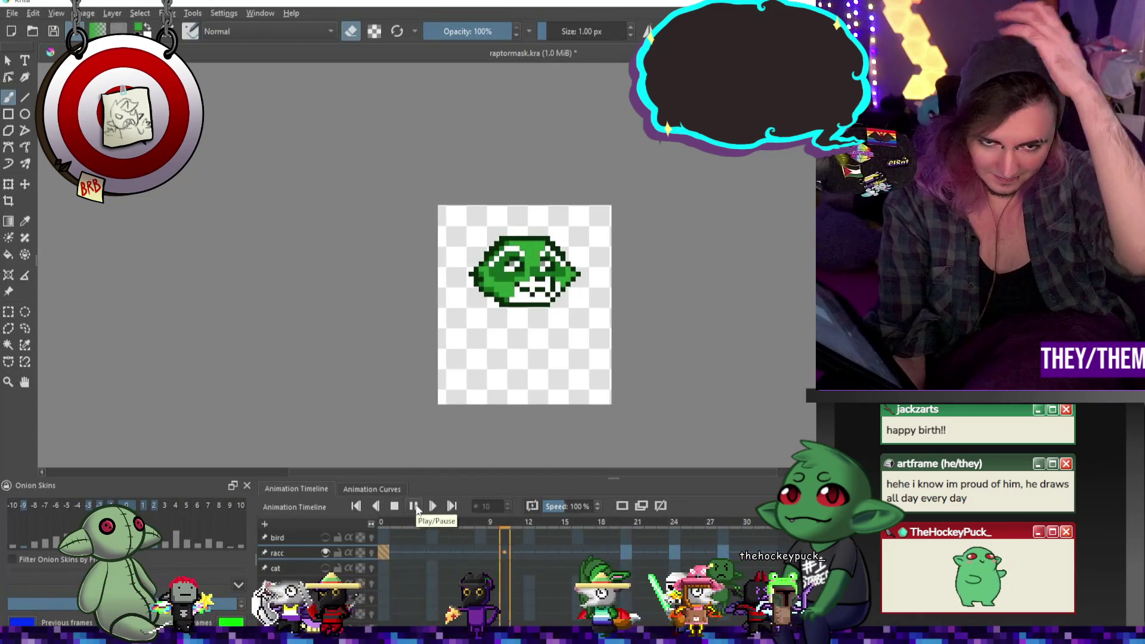
pyautogui.click(414, 505)
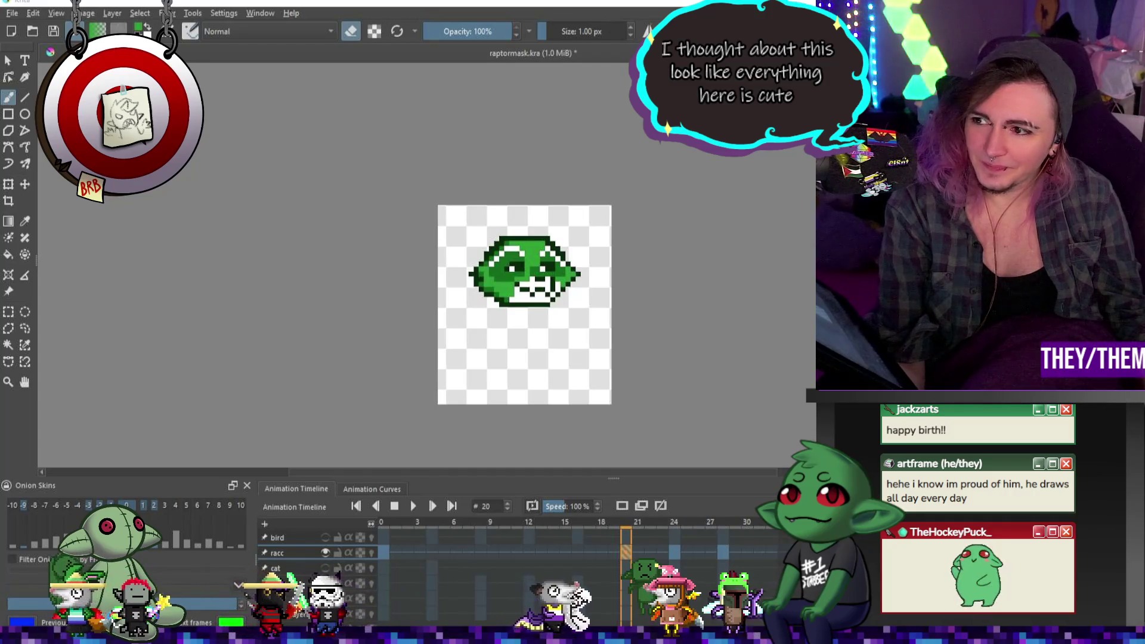
# Toggle layer visibility until only the racc raptor mask shows on the canvas
pyautogui.scroll(1, 590, 298)
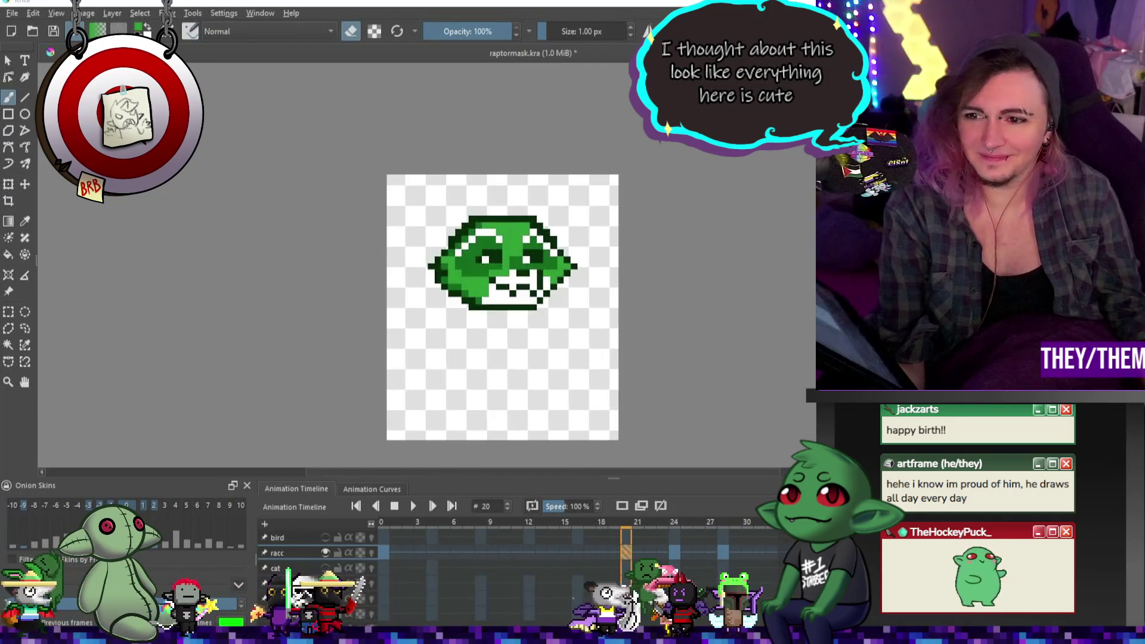
pyautogui.press('Delete')
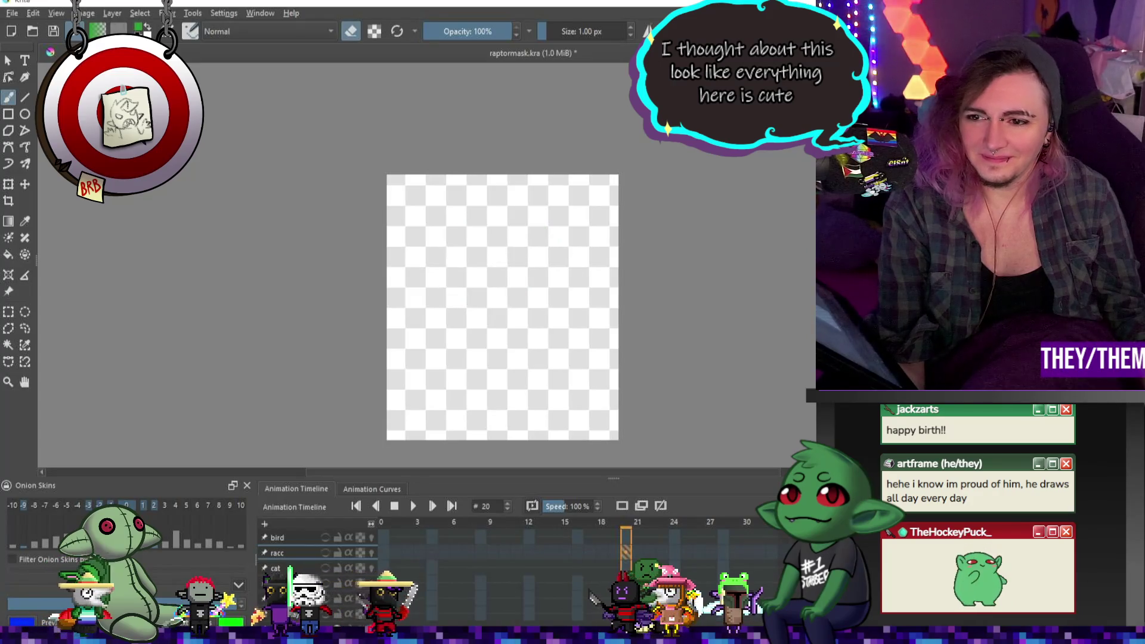
pyautogui.hotkey('ctrl', 'z')
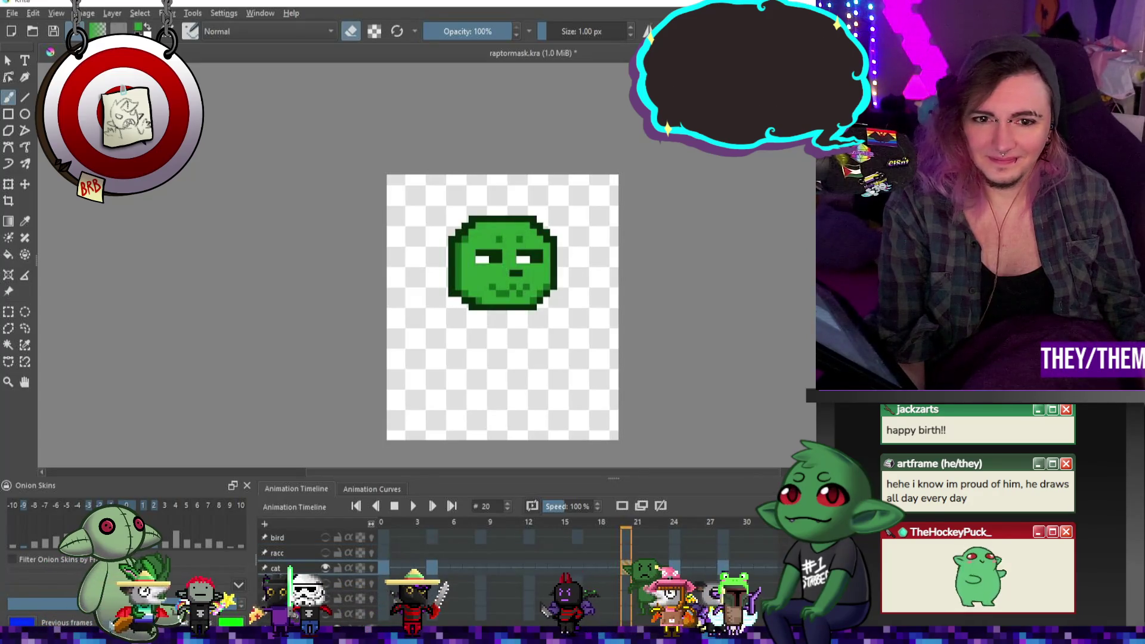
pyautogui.hotkey('ctrl', 'z')
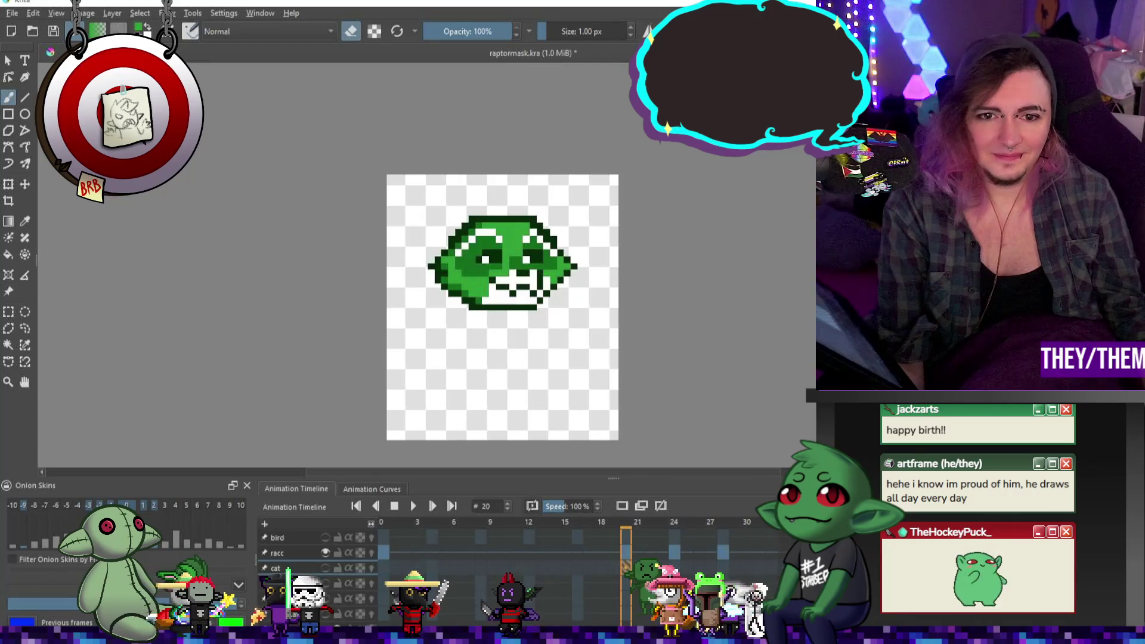
pyautogui.click(13, 13)
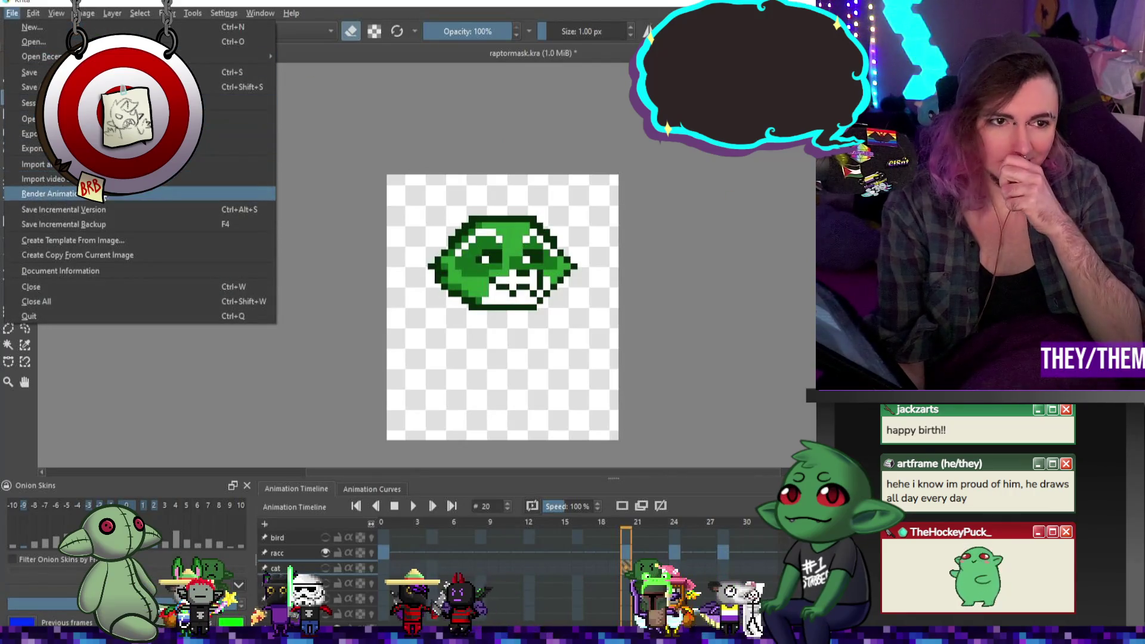
# Render the racc mask animation as a GIF image
pyautogui.click(137, 194)
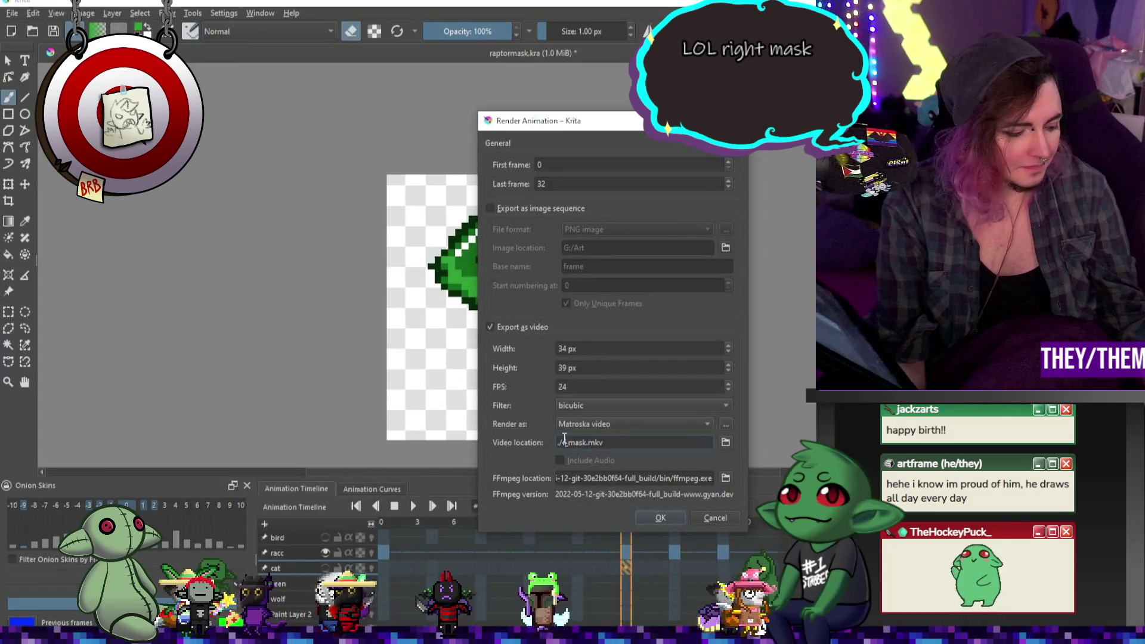
pyautogui.click(637, 424)
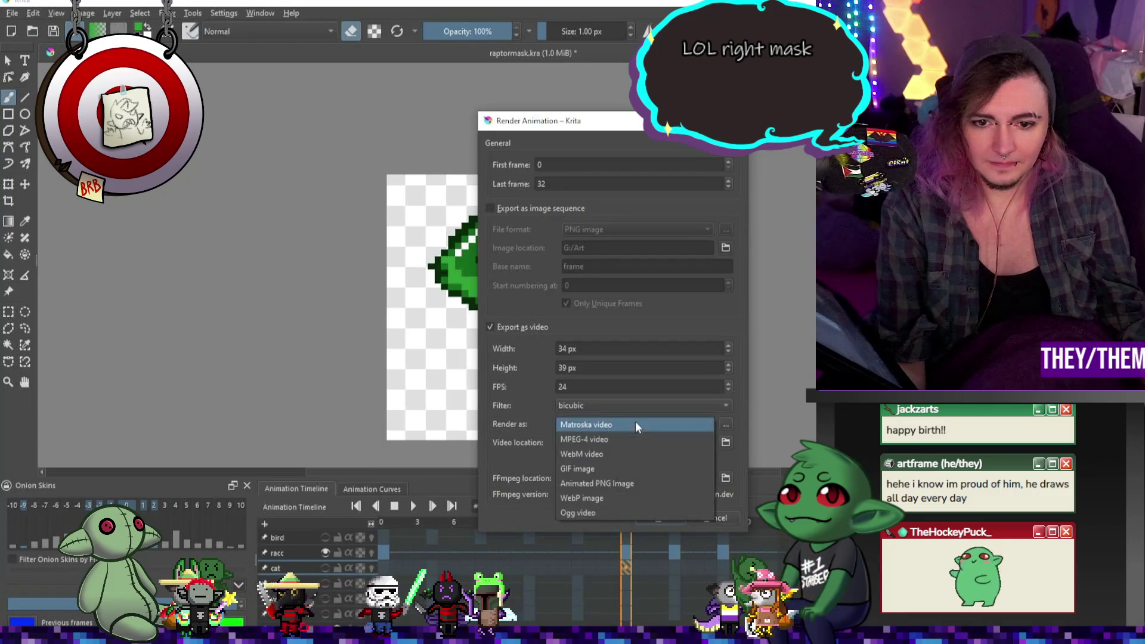
pyautogui.click(613, 468)
pyautogui.click(671, 517)
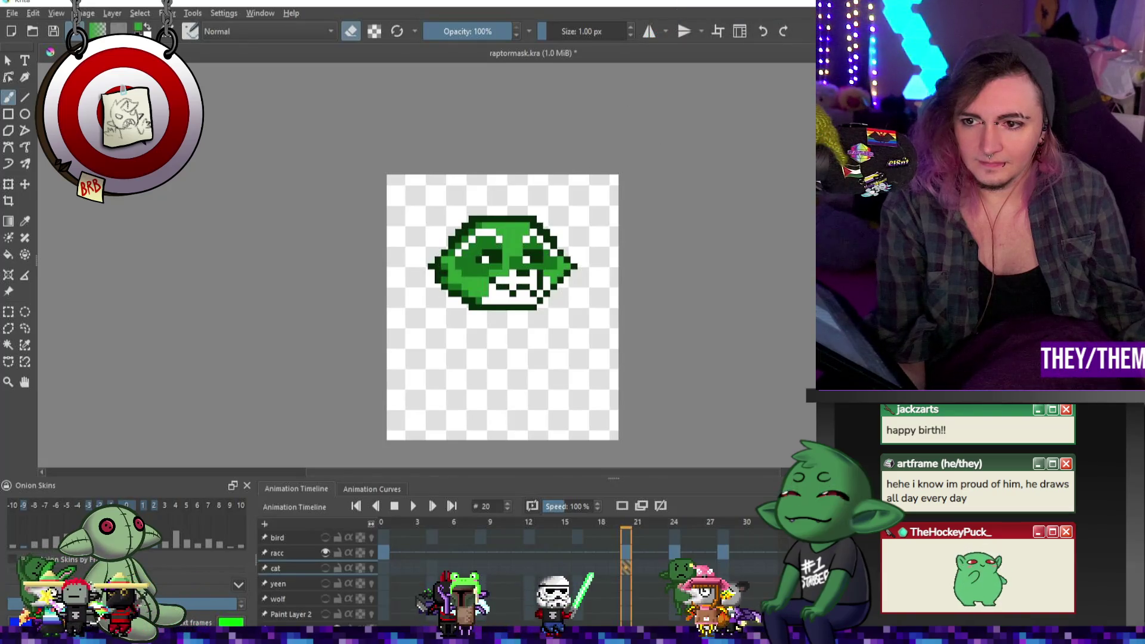
# Show the yeen layer instead of racc and render it as yeen_mask.gif
pyautogui.click(325, 553)
pyautogui.click(325, 583)
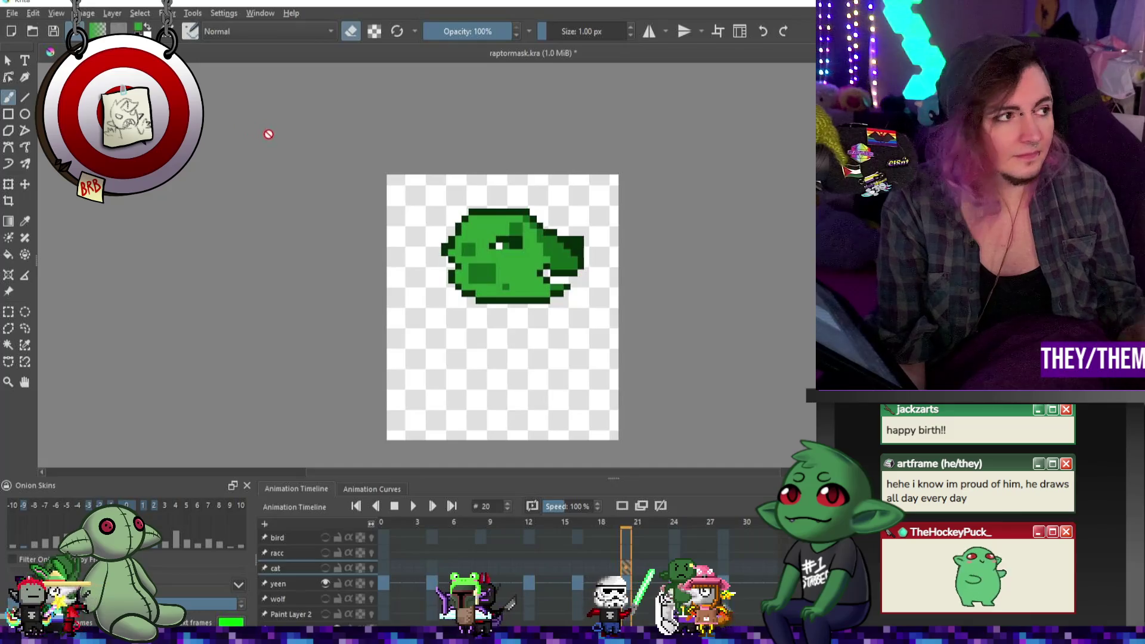
pyautogui.click(14, 14)
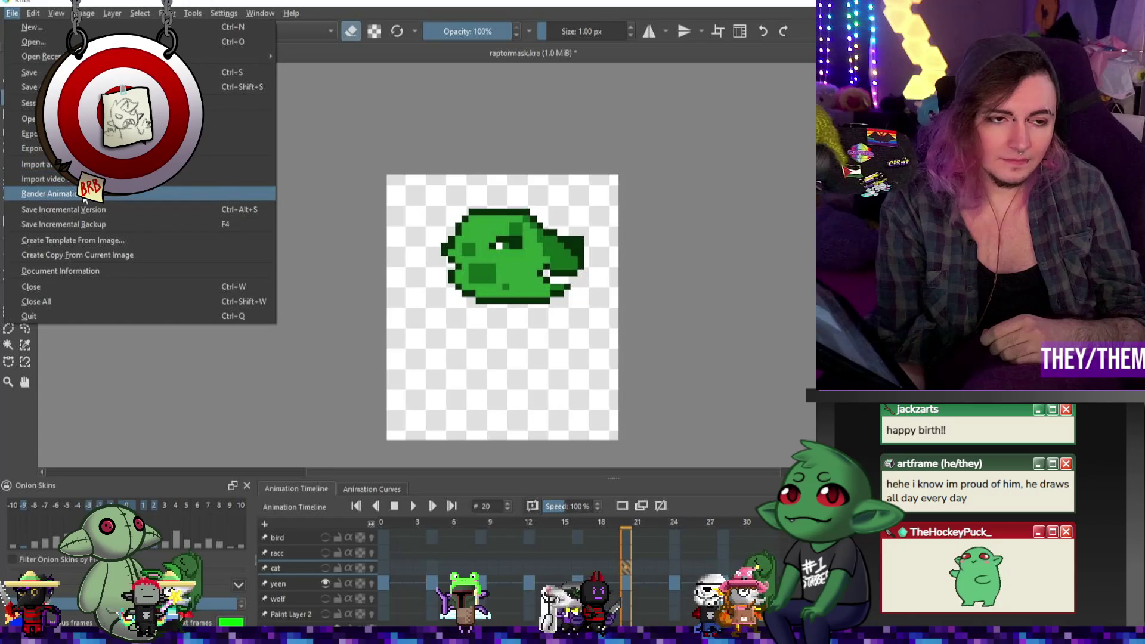
pyautogui.click(83, 199)
pyautogui.click(607, 421)
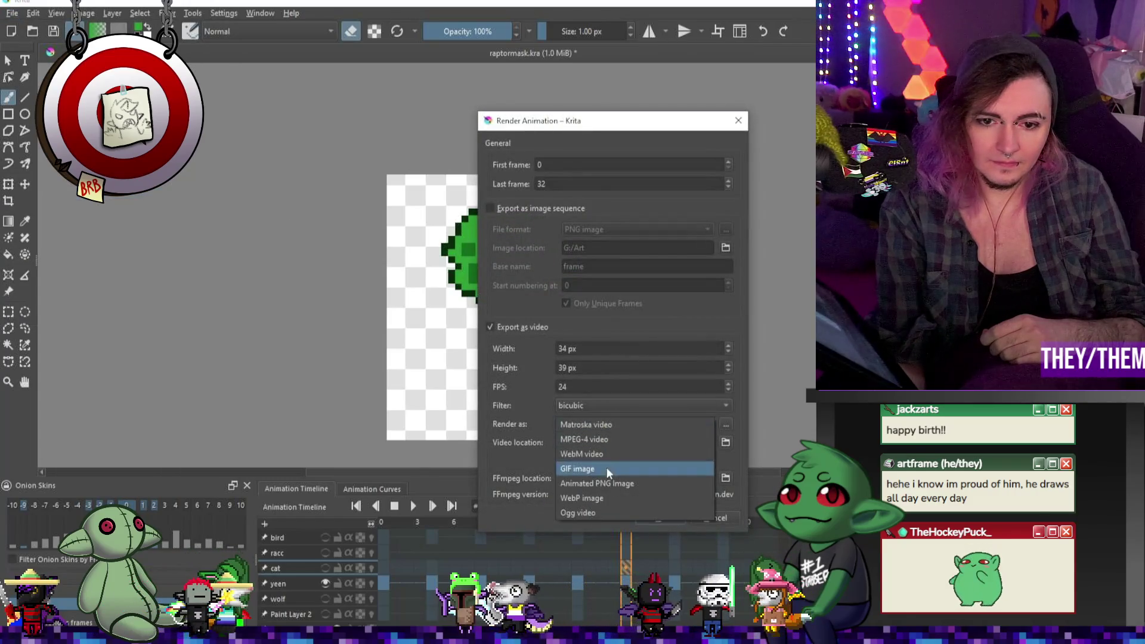
pyautogui.click(603, 466)
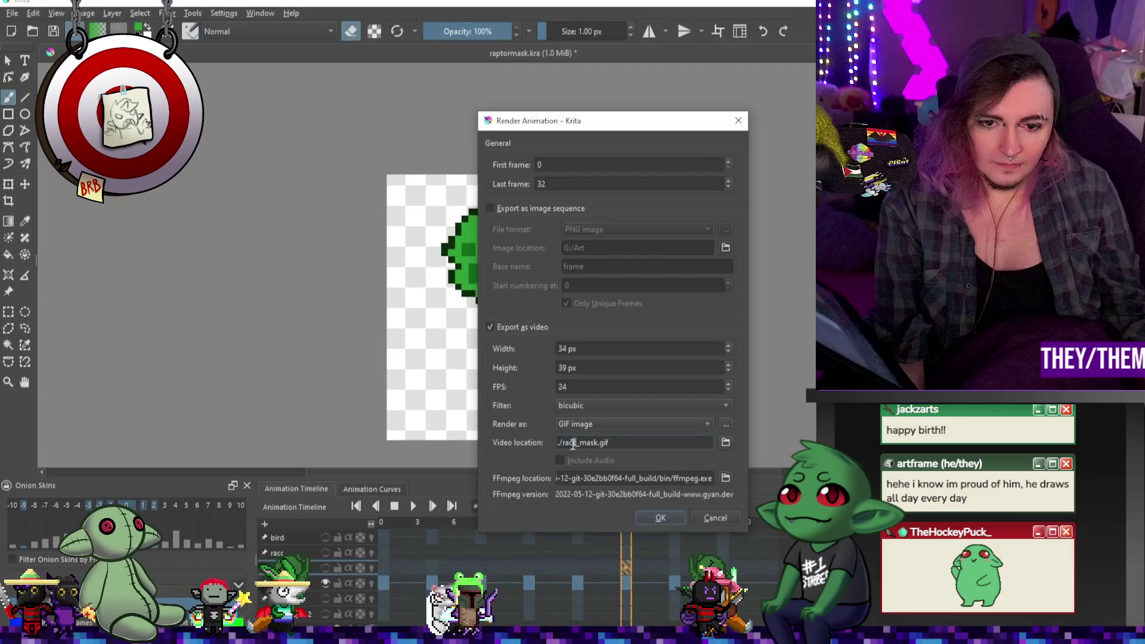
pyautogui.write('een')
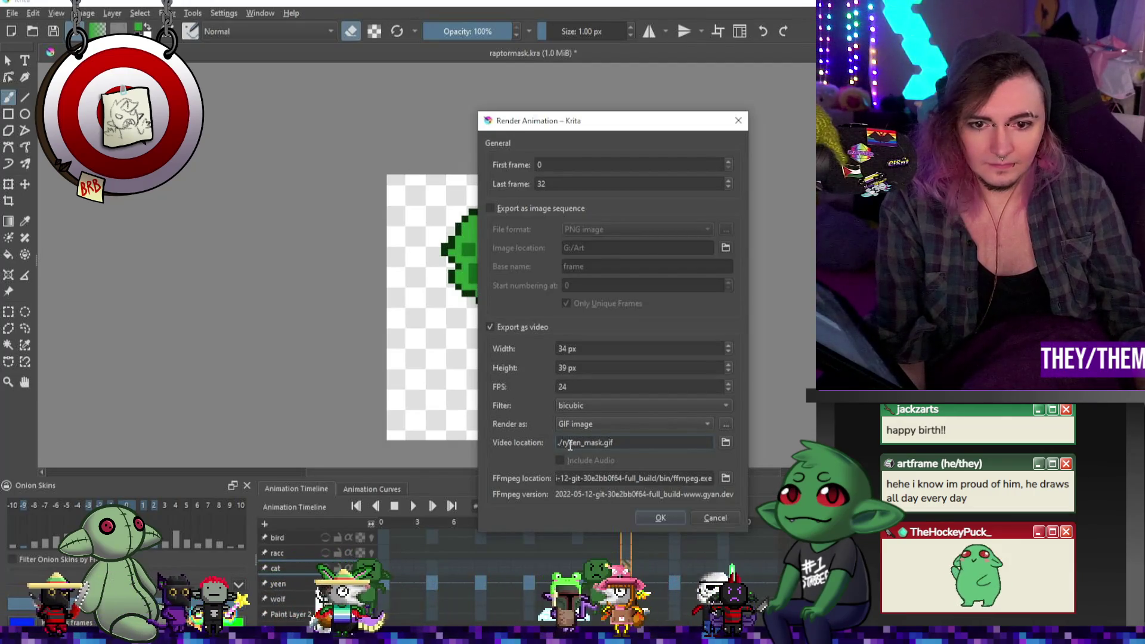
pyautogui.click(674, 516)
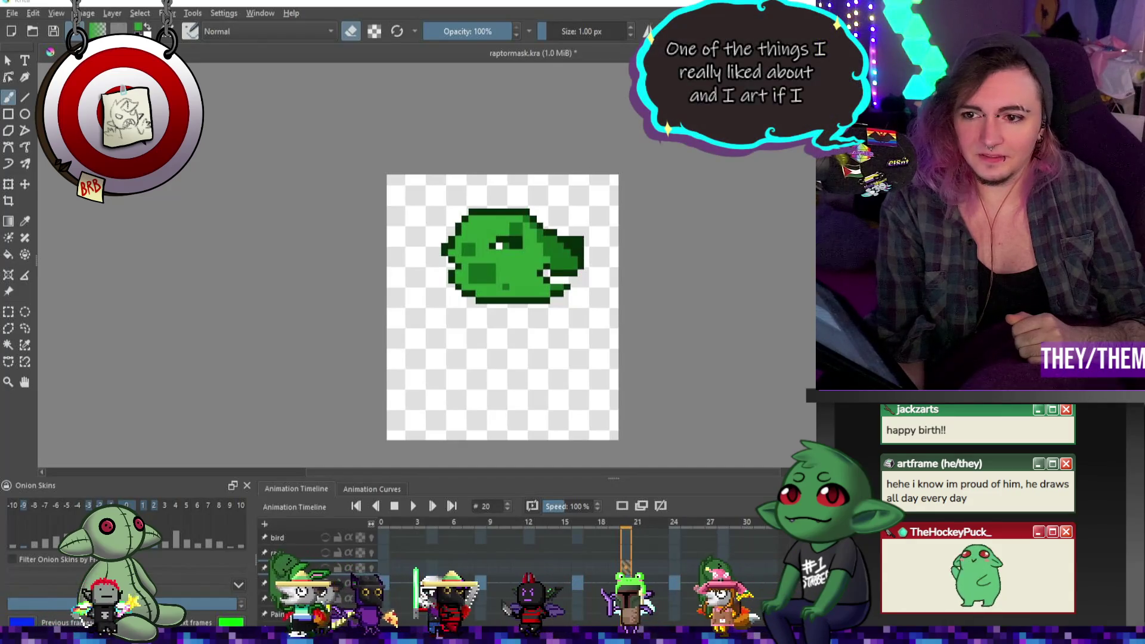
# Hide the raptor drawing layer, play the animation, then stop it on frame 12
pyautogui.press('Delete')
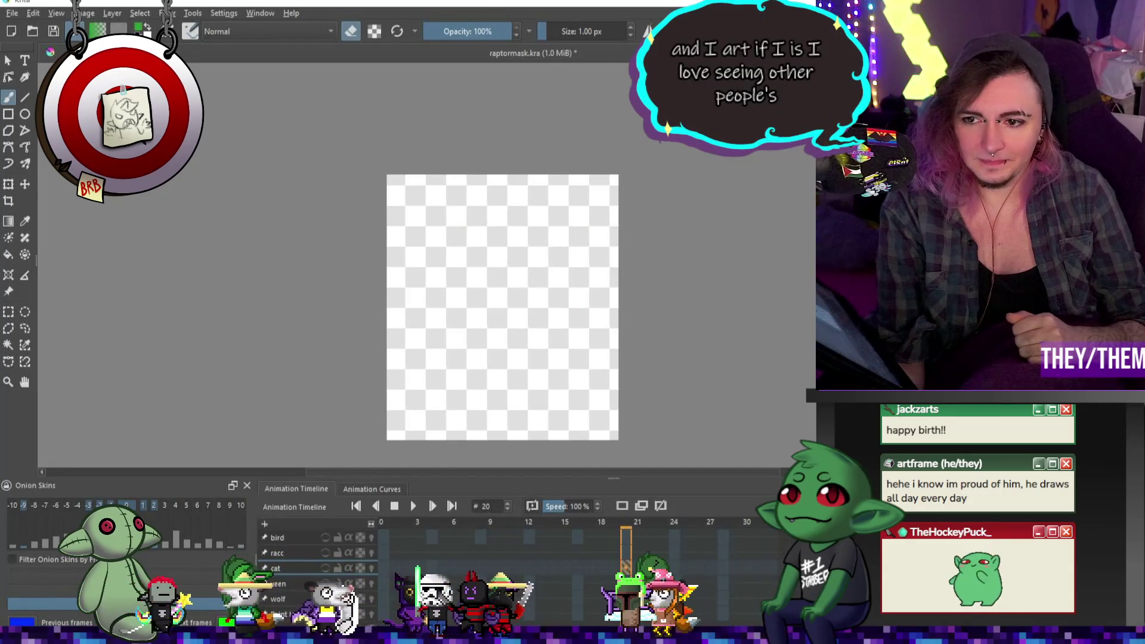
pyautogui.scroll(-1, 590, 301)
pyautogui.scroll(2, 632, 293)
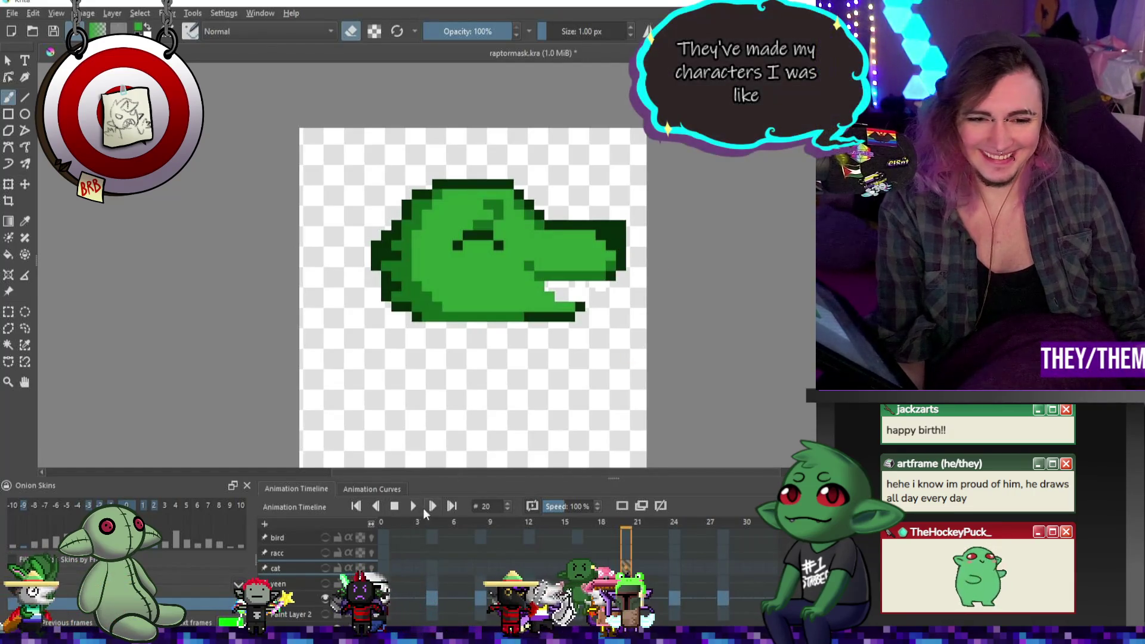
pyautogui.press('space')
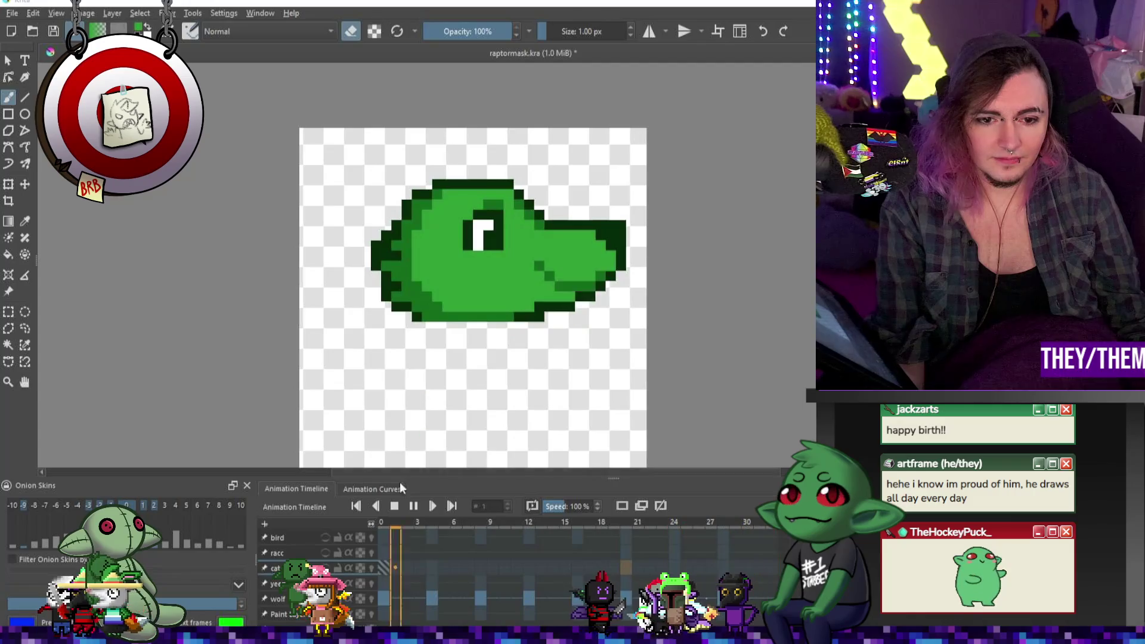
pyautogui.press('space')
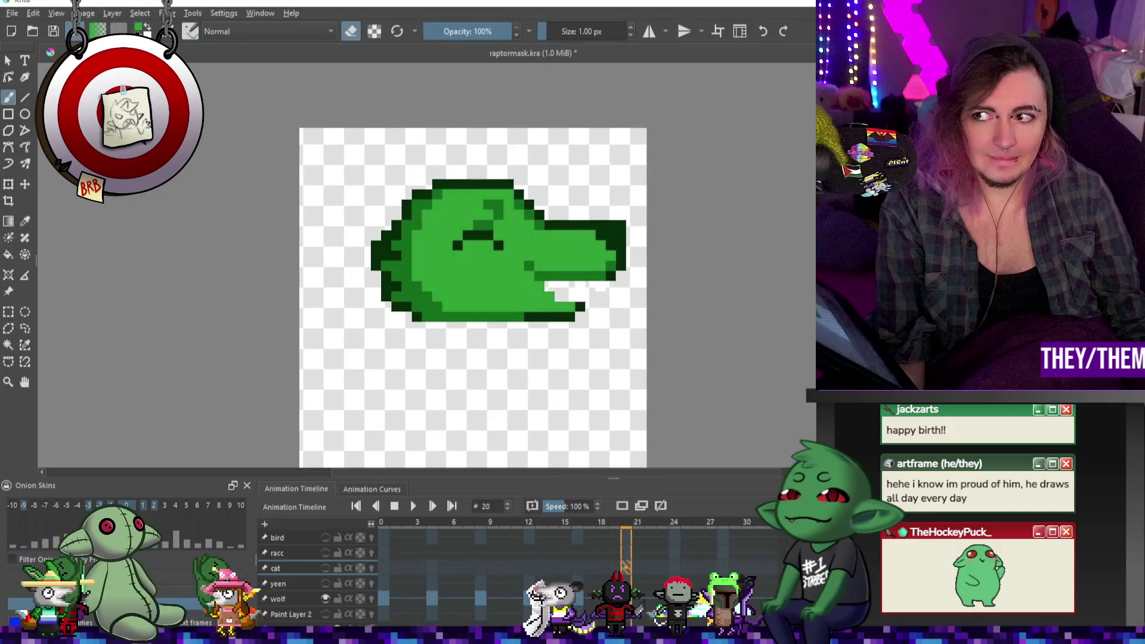
pyautogui.click(528, 568)
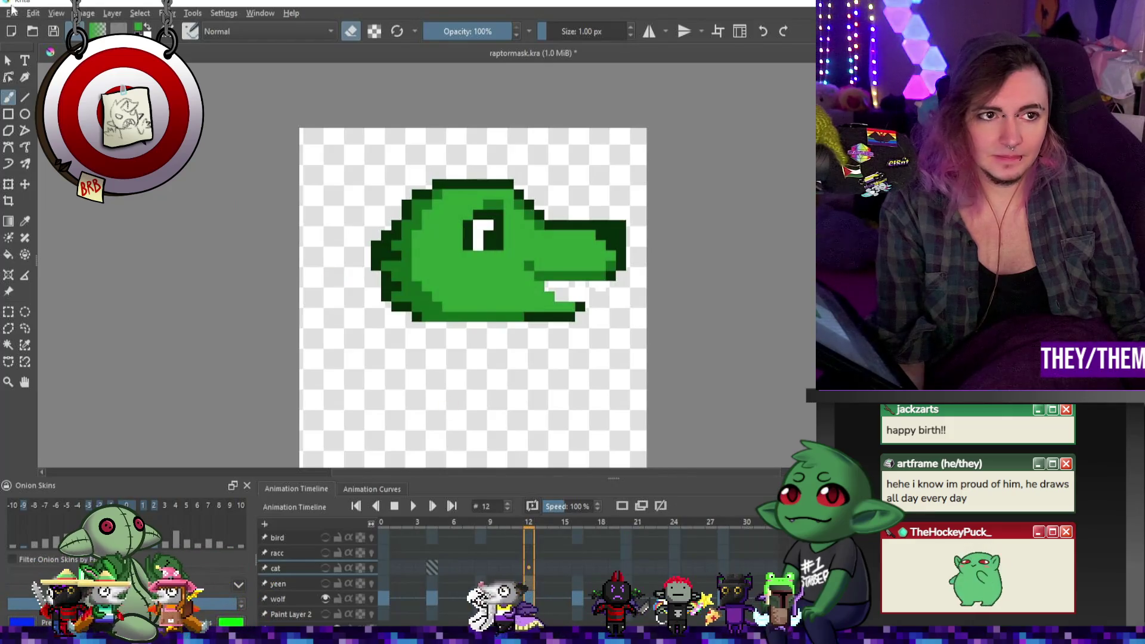
# Start rendering the wolf mask animation with the default render settings
pyautogui.click(12, 13)
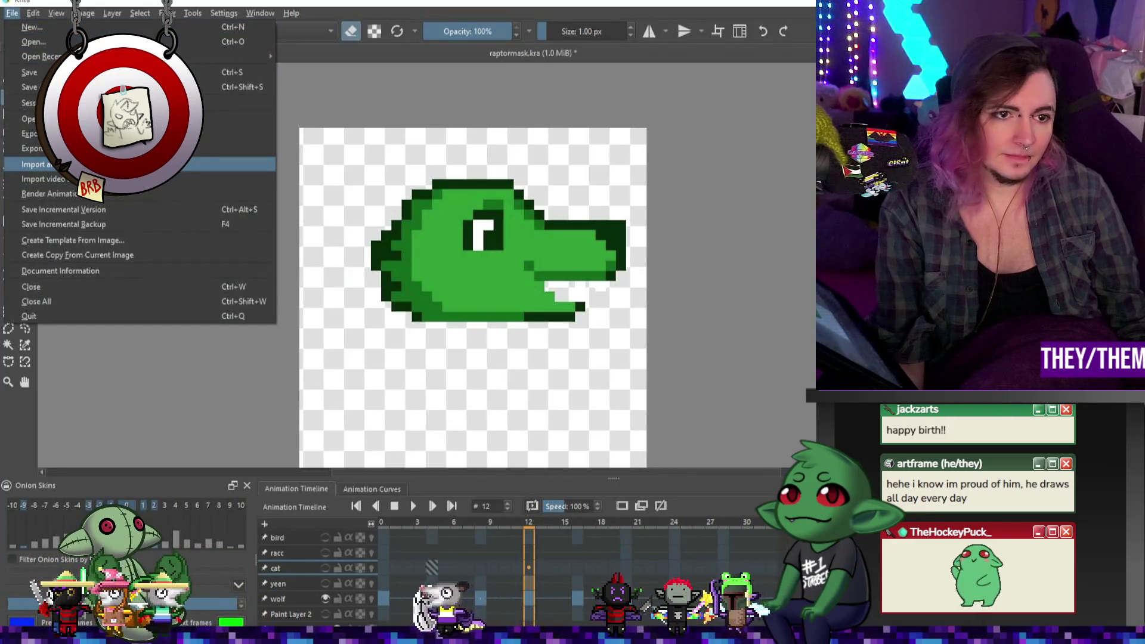
pyautogui.click(54, 193)
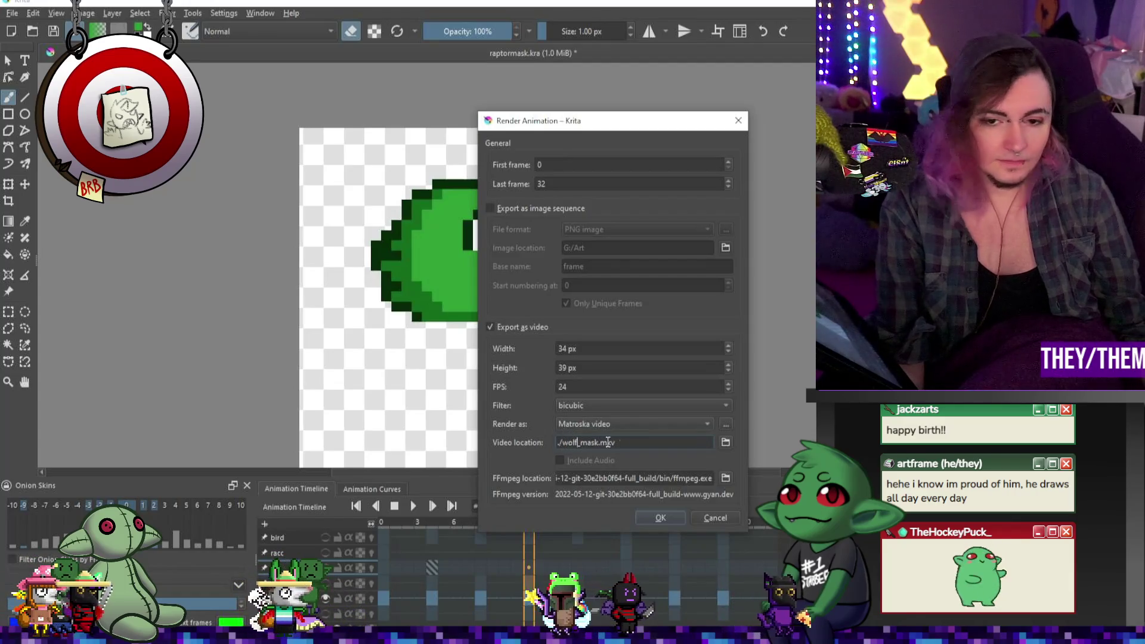
pyautogui.click(667, 515)
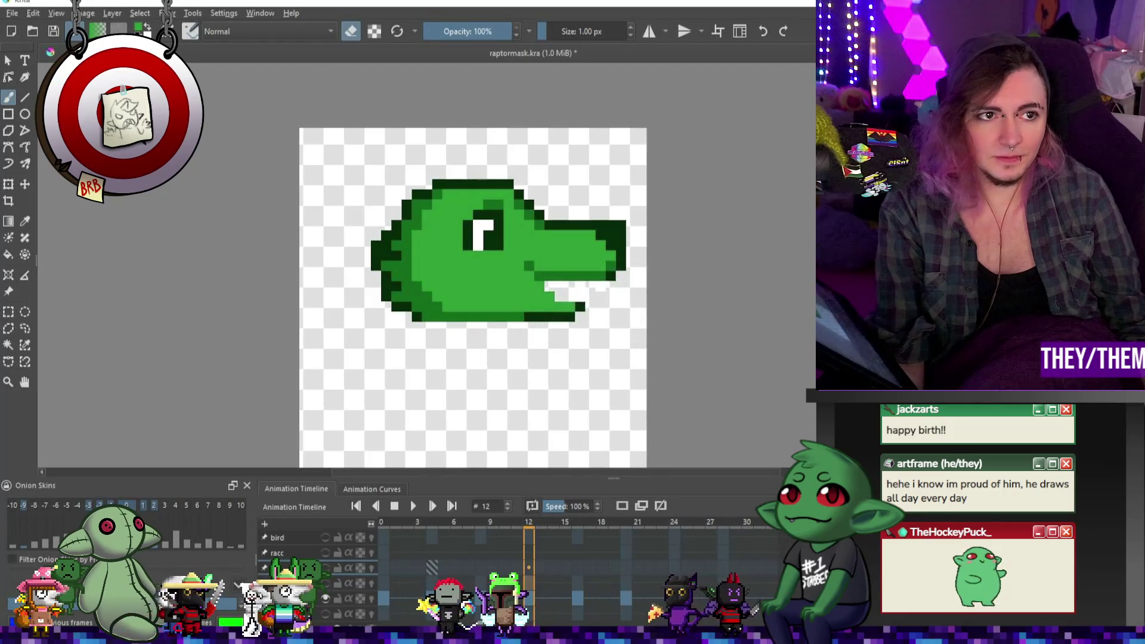
# Re-render the wolf mask as a GIF image, then make the cat mask visible
pyautogui.click(12, 13)
pyautogui.click(54, 207)
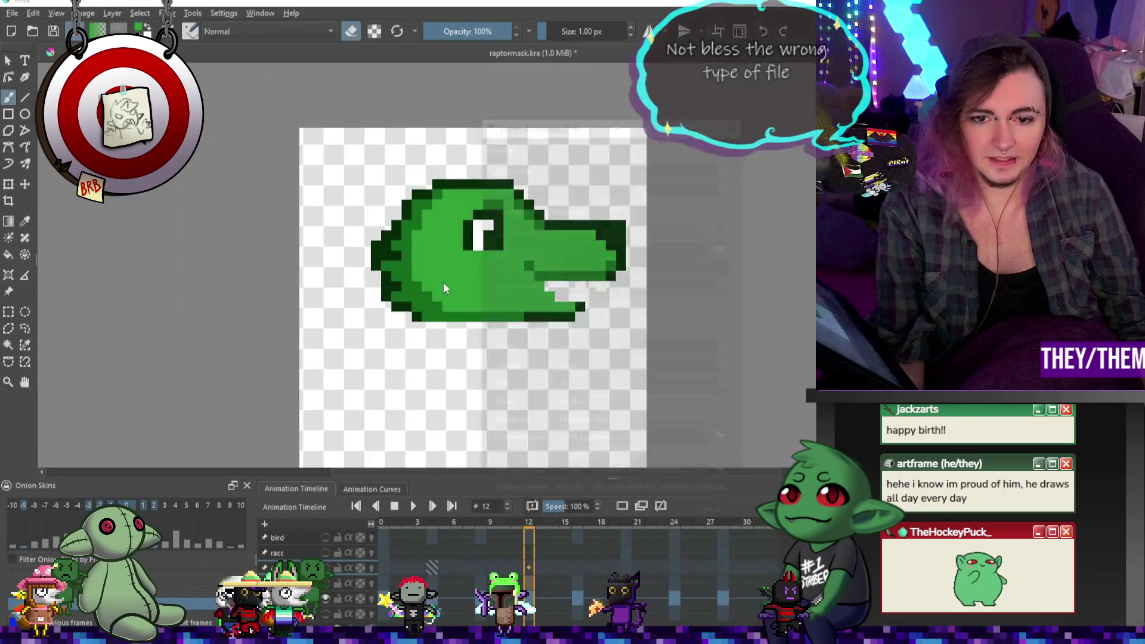
pyautogui.click(633, 424)
pyautogui.click(613, 474)
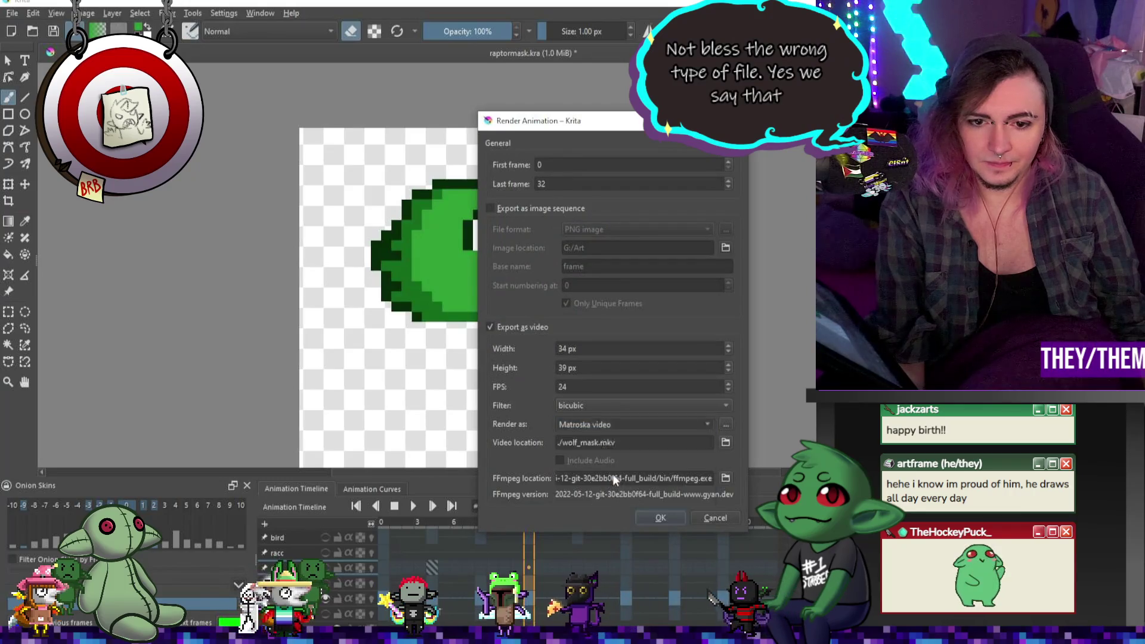
pyautogui.click(657, 517)
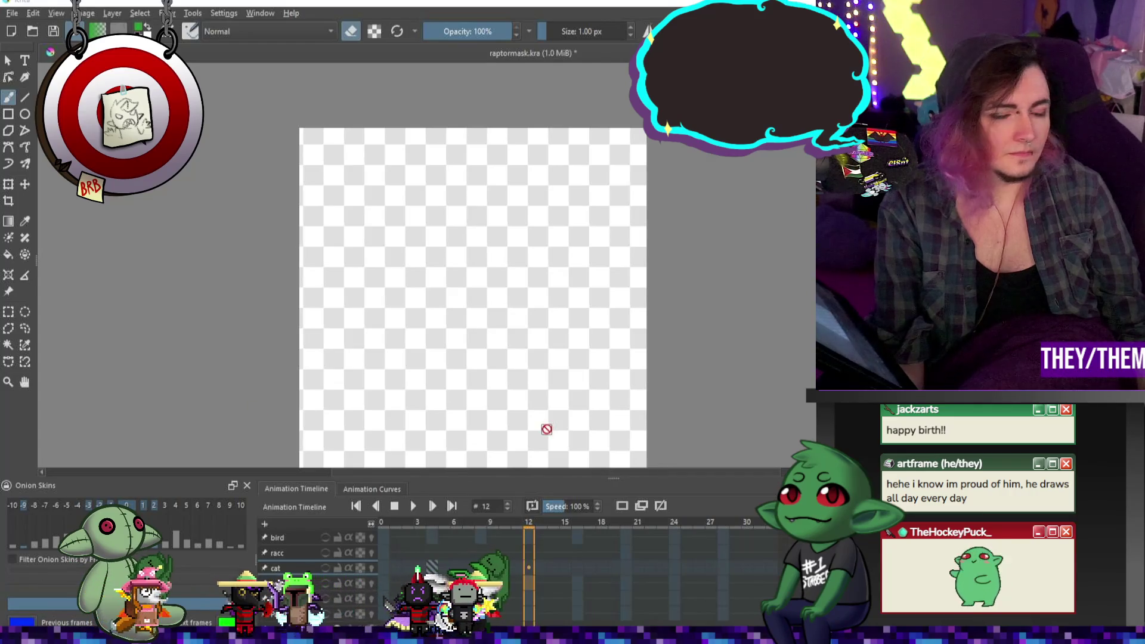
pyautogui.click(325, 567)
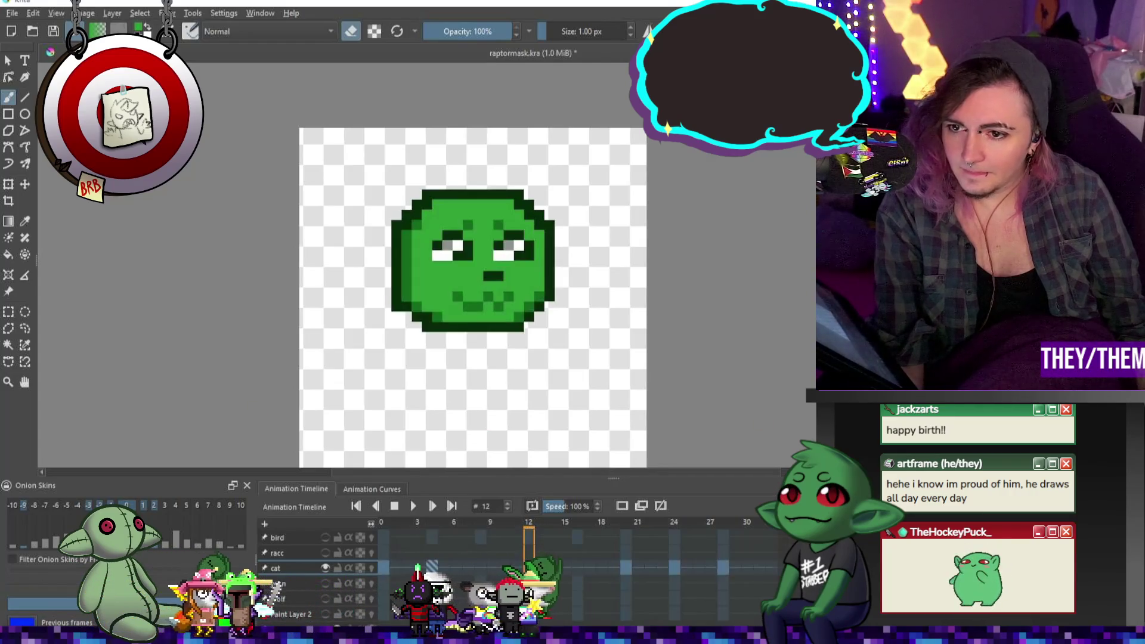
# Render the cat mask animation as cat_mask.gif, then switch to the Kid Pix browser window
pyautogui.click(12, 13)
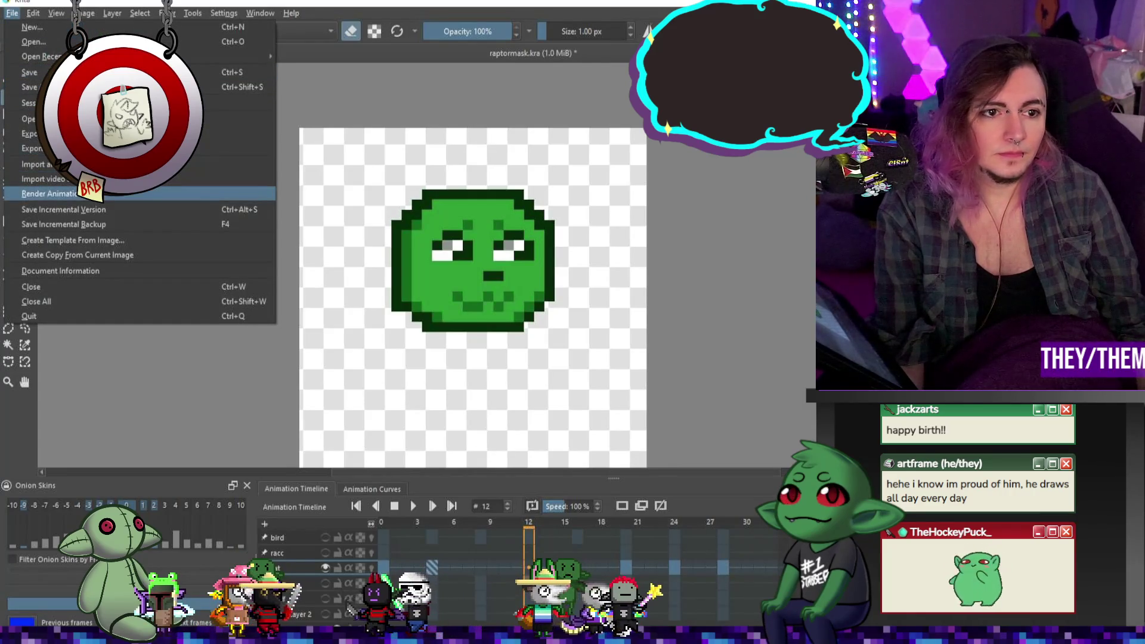
pyautogui.click(48, 193)
pyautogui.click(606, 424)
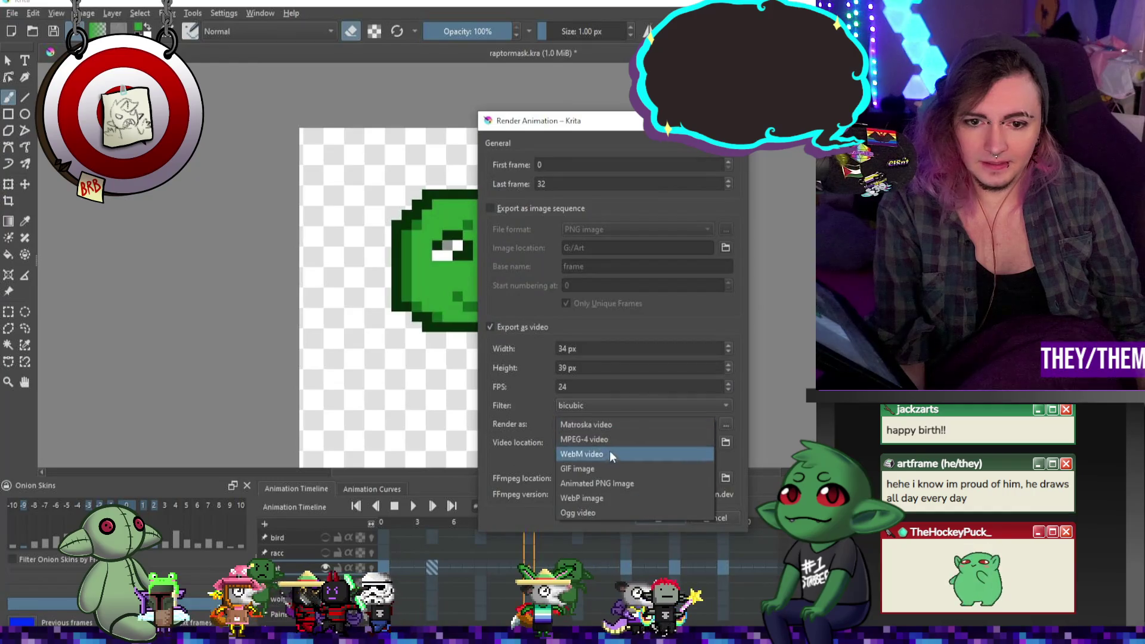
pyautogui.click(578, 470)
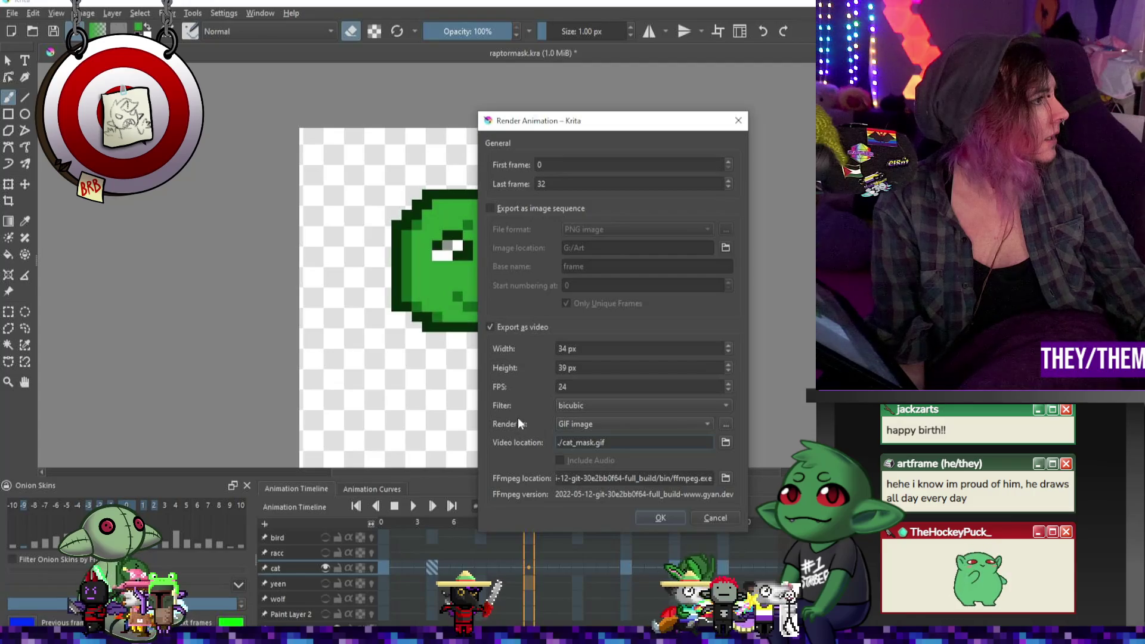
pyautogui.click(652, 515)
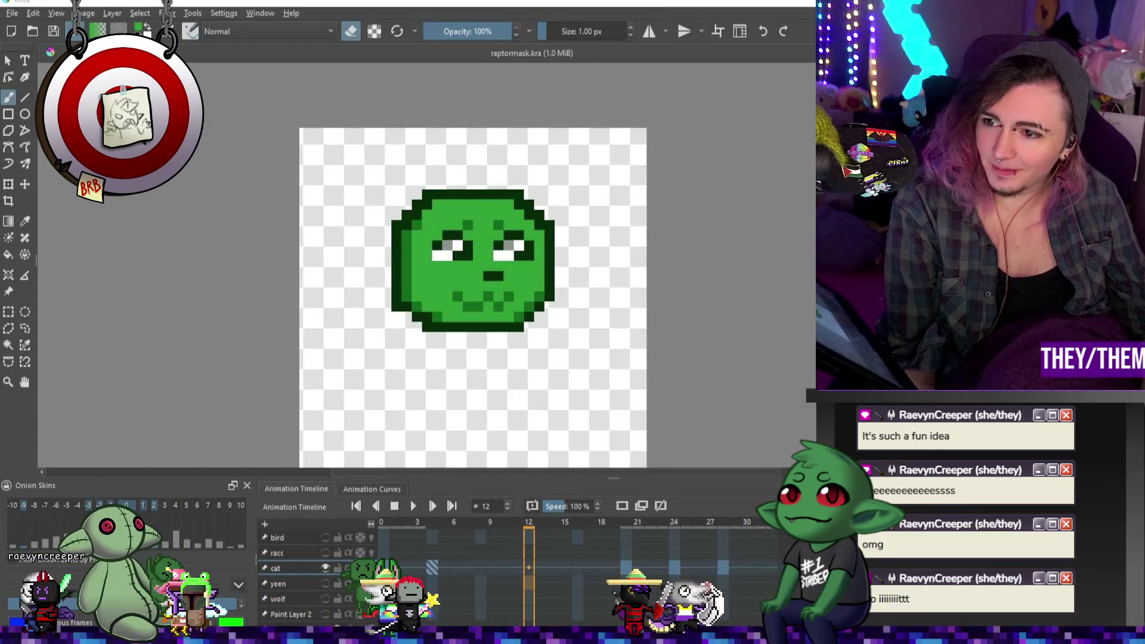
pyautogui.hotkey('alt', 'Tab')
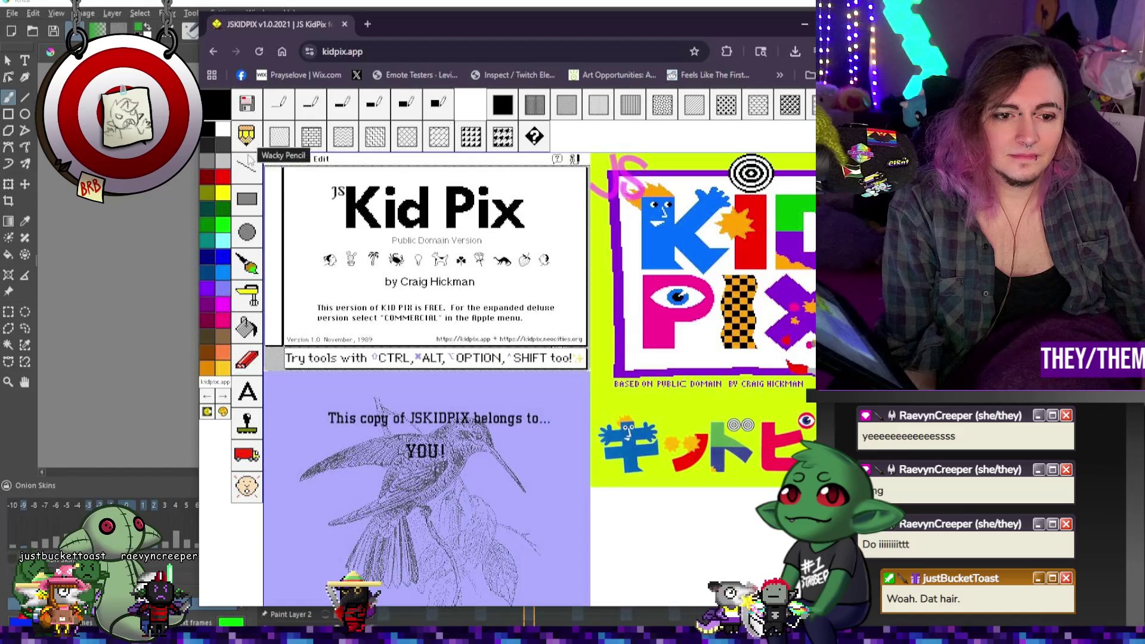
# Scribble black loops over the Kid Pix title, paint white over its text, and close the window
pyautogui.click(247, 486)
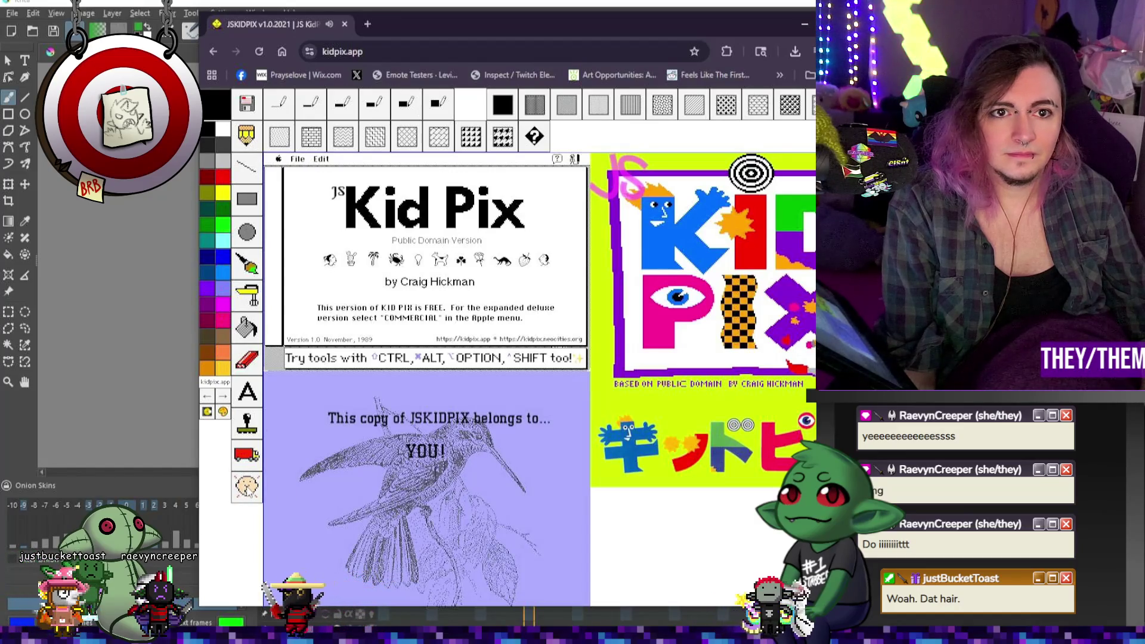
pyautogui.moveTo(522, 23); pyautogui.dragTo(539, 26)
pyautogui.moveTo(445, 298)
pyautogui.mouseDown()
pyautogui.moveTo(417, 212)
pyautogui.moveTo(415, 272)
pyautogui.moveTo(365, 295)
pyautogui.mouseUp()
pyautogui.moveTo(439, 251)
pyautogui.mouseDown()
pyautogui.moveTo(504, 244)
pyautogui.moveTo(364, 239)
pyautogui.moveTo(388, 160)
pyautogui.mouseUp()
pyautogui.click(241, 133)
pyautogui.moveTo(381, 250)
pyautogui.mouseDown()
pyautogui.moveTo(417, 233)
pyautogui.moveTo(475, 304)
pyautogui.mouseUp()
pyautogui.click(361, 27)
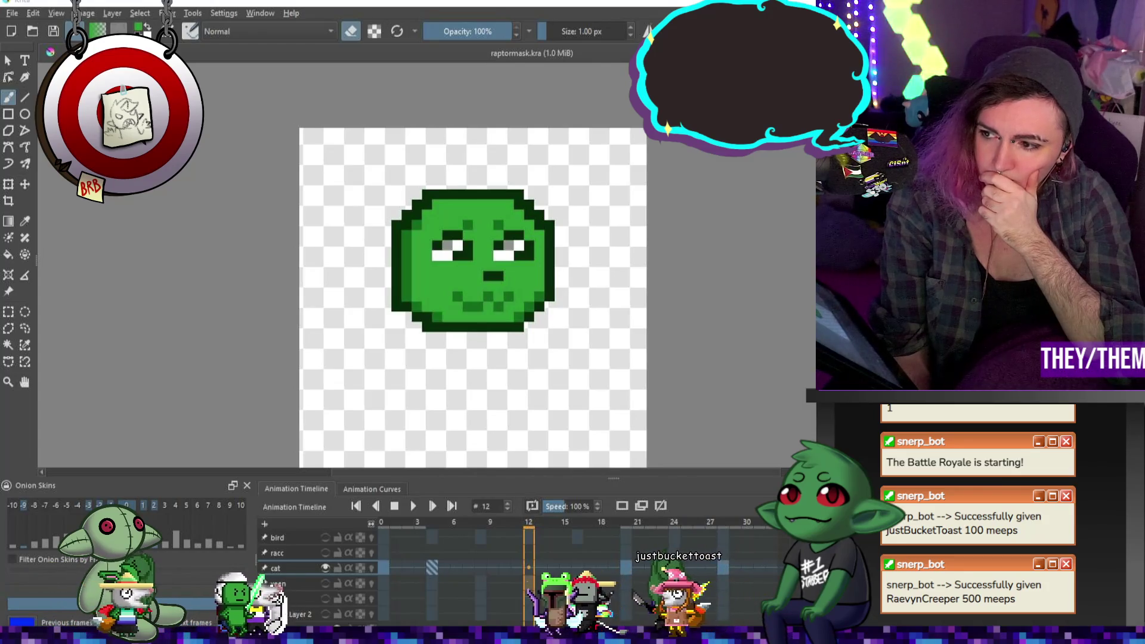
# Launch Stacher from the Start menu's recent apps
pyautogui.press('super')
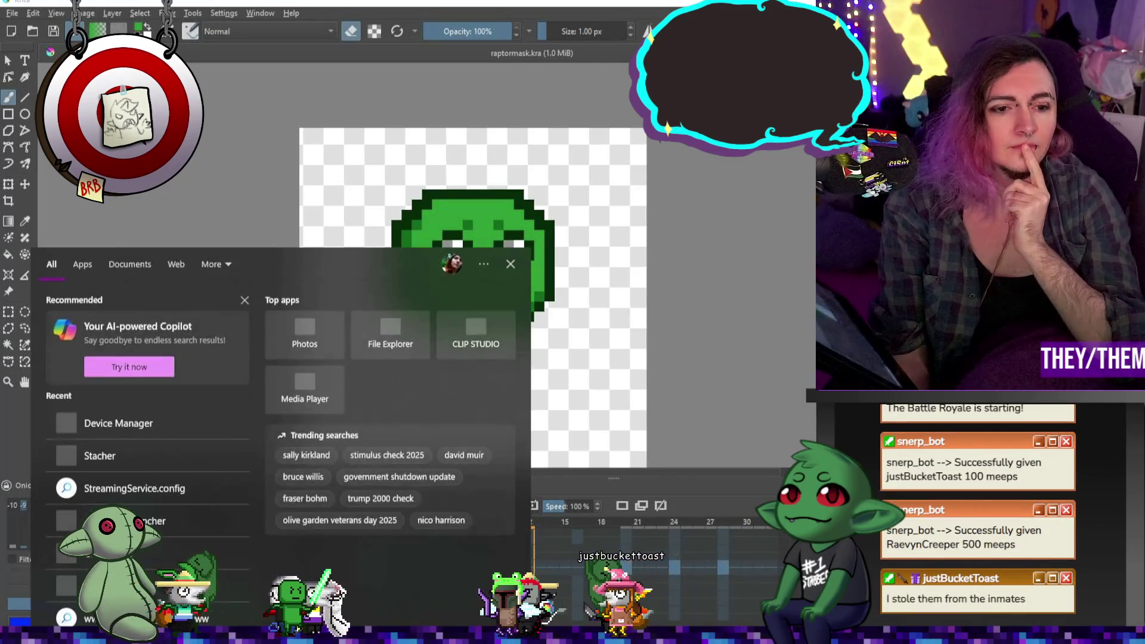
pyautogui.click(149, 456)
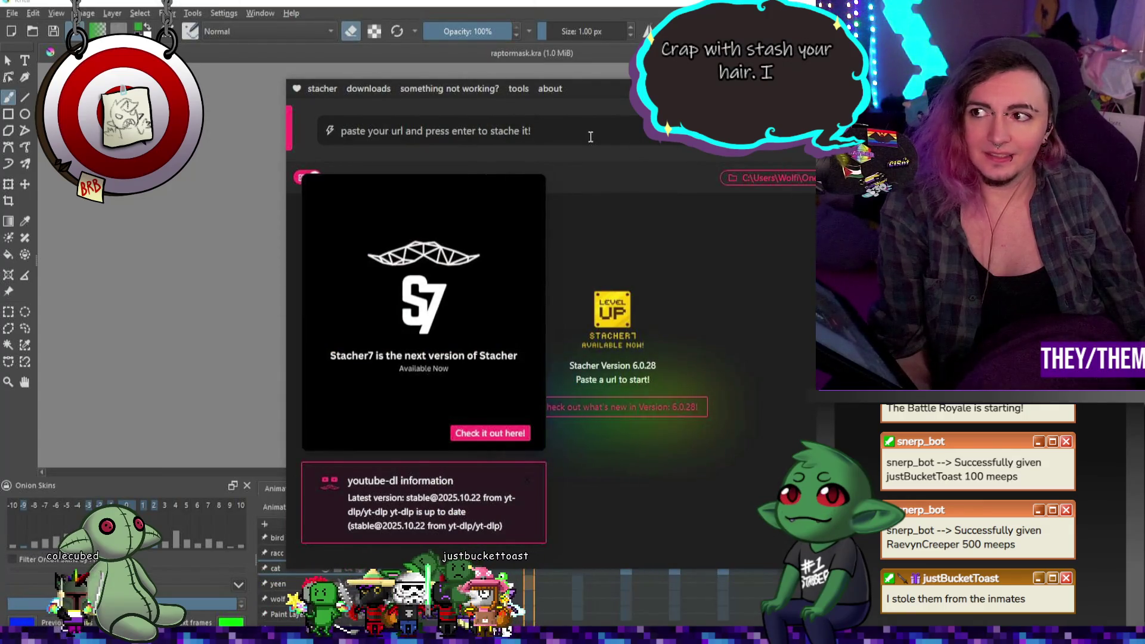
# Paste the YouTube link, download it as MP3 audio, and minimize Stacher
pyautogui.write('https://youtu.be/-ei2A36nFGc?si=s8wCYD6uTPboKCpY')
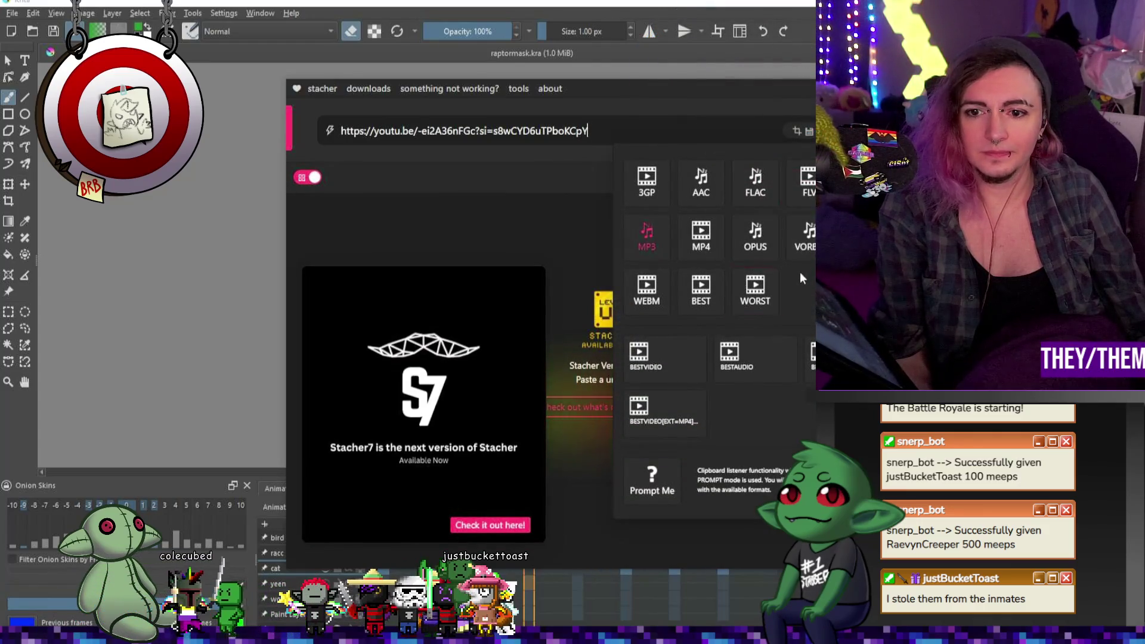
pyautogui.click(658, 247)
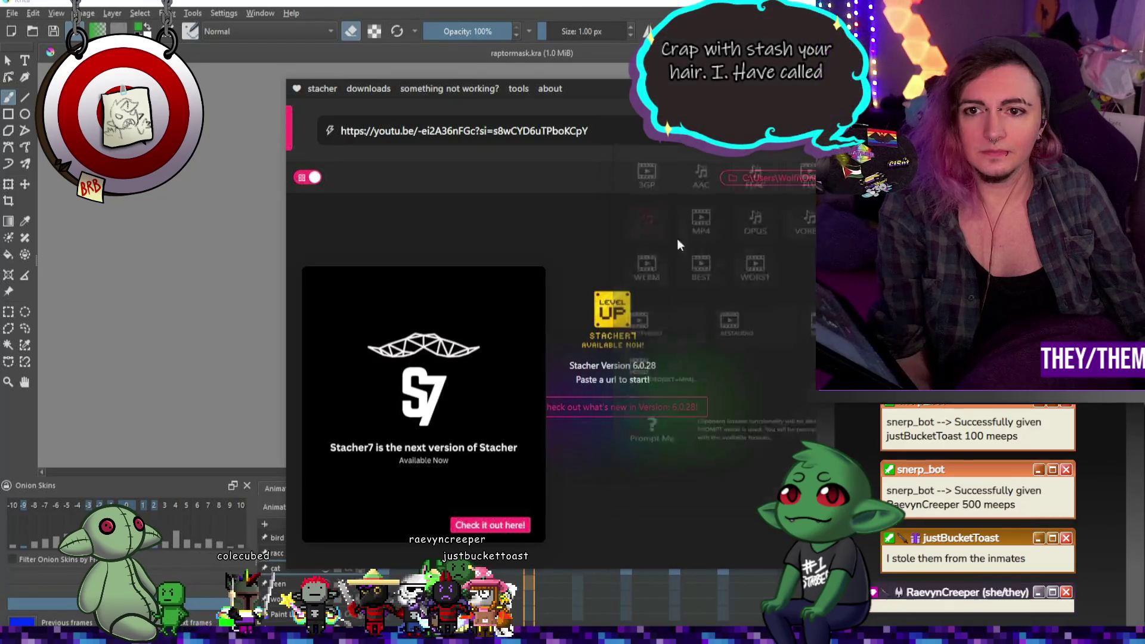
pyautogui.press('super+Down')
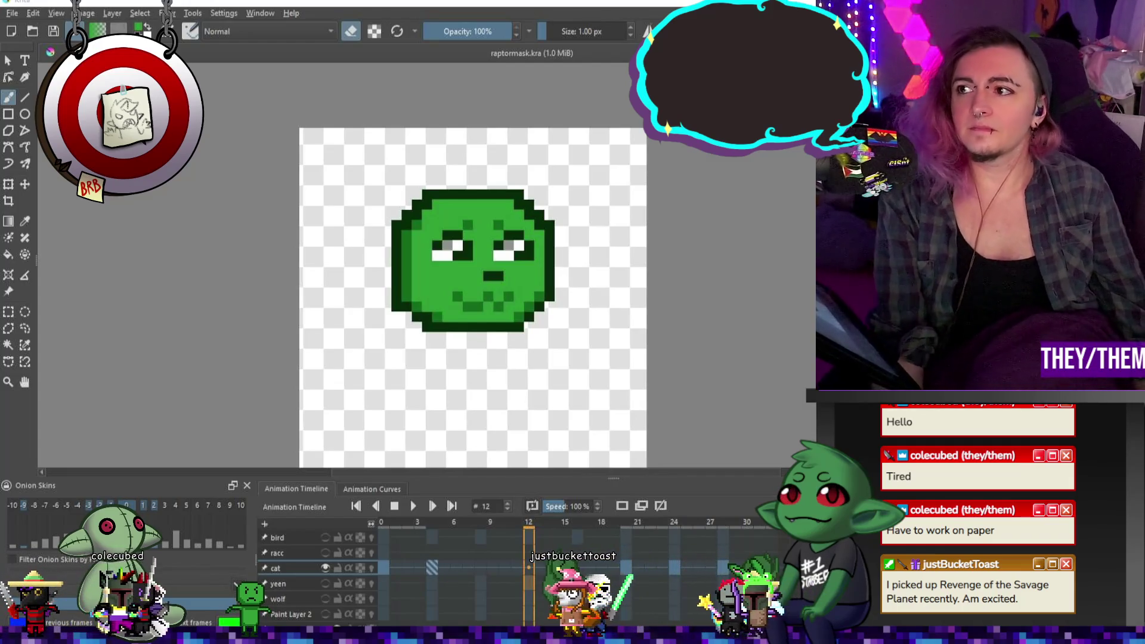
pyautogui.moveTo(495, 477); pyautogui.dragTo(495, 478)
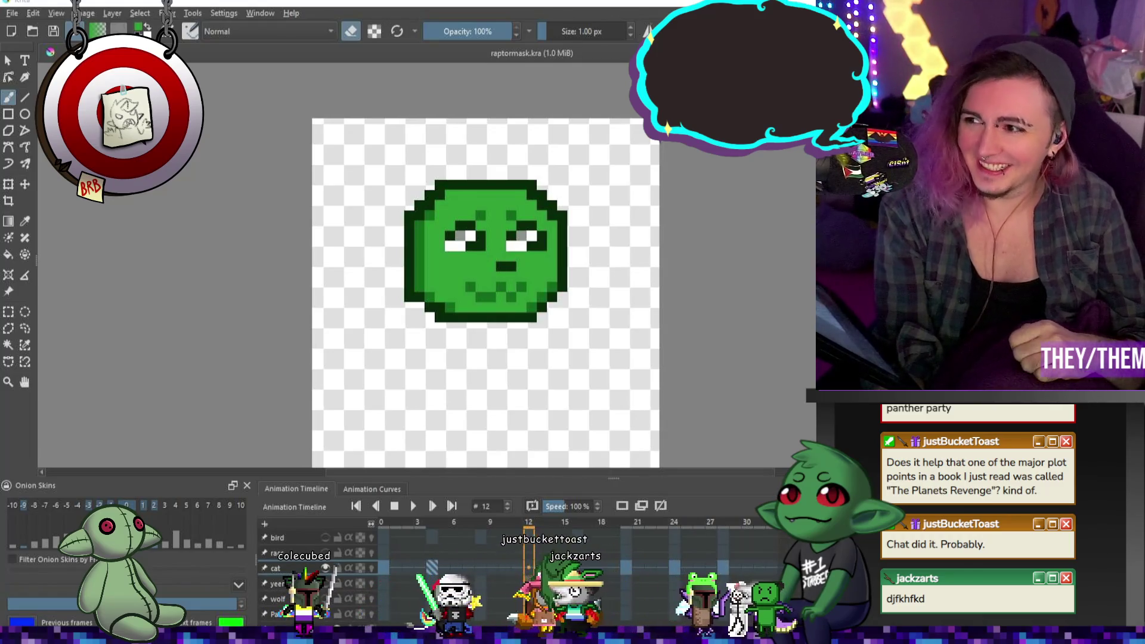
pyautogui.scroll(-4, 704, 247)
# Select the upper toucan beak, tilt it about 8° counter-clockwise and lift it open
pyautogui.scroll(2, 703, 247)
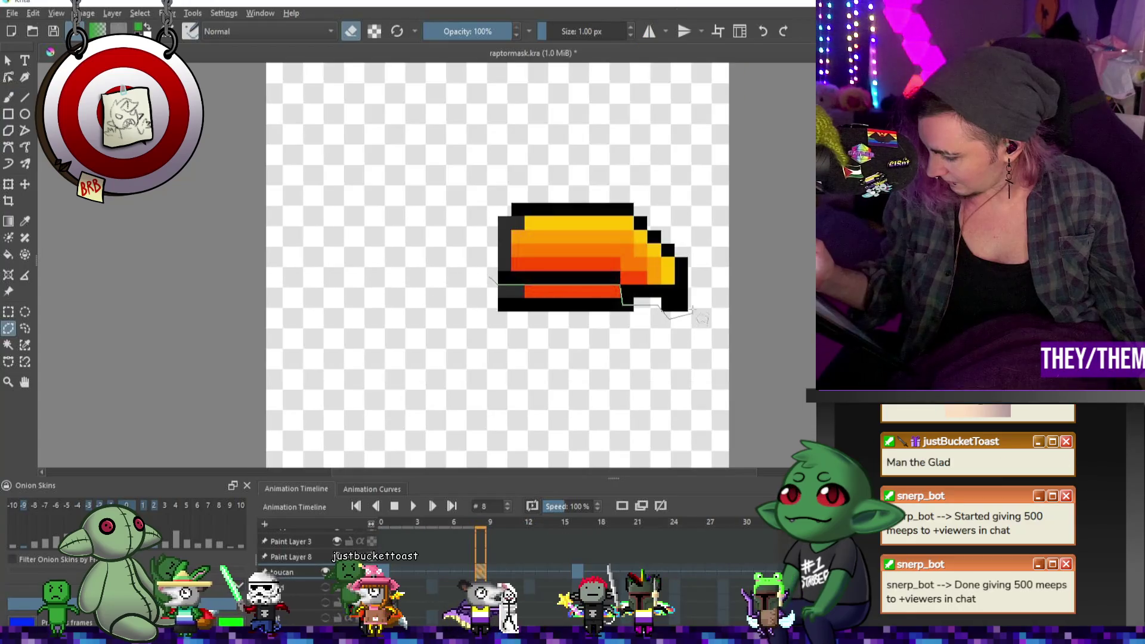
pyautogui.moveTo(493, 257); pyautogui.dragTo(485, 249)
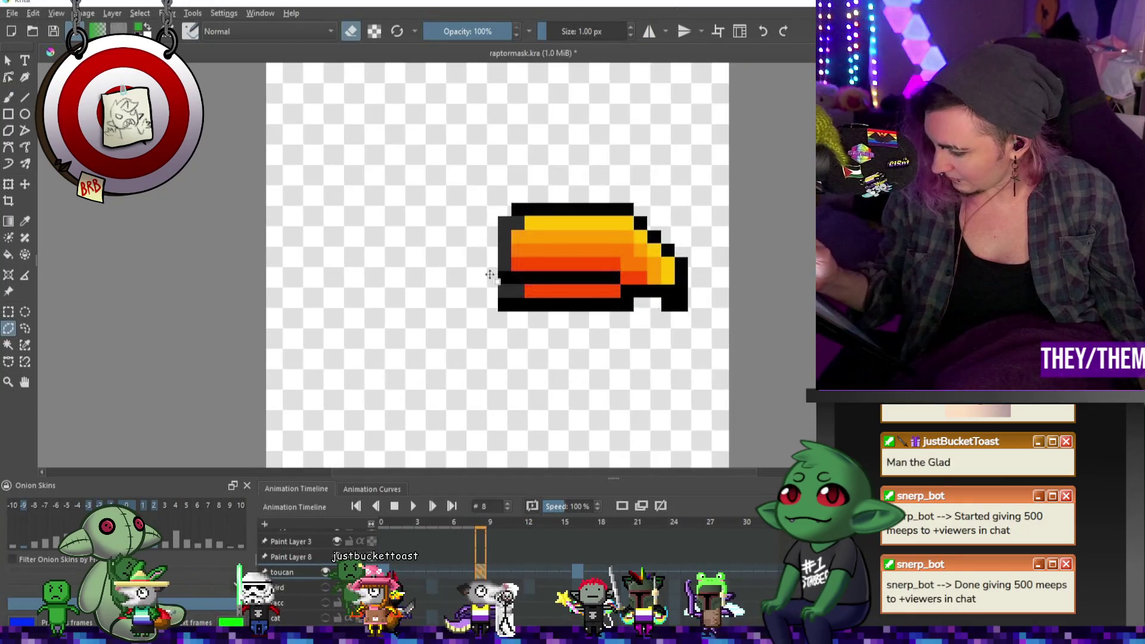
pyautogui.hotkey('ctrl', 't')
pyautogui.moveTo(757, 185); pyautogui.dragTo(761, 167)
pyautogui.moveTo(638, 210); pyautogui.dragTo(634, 185)
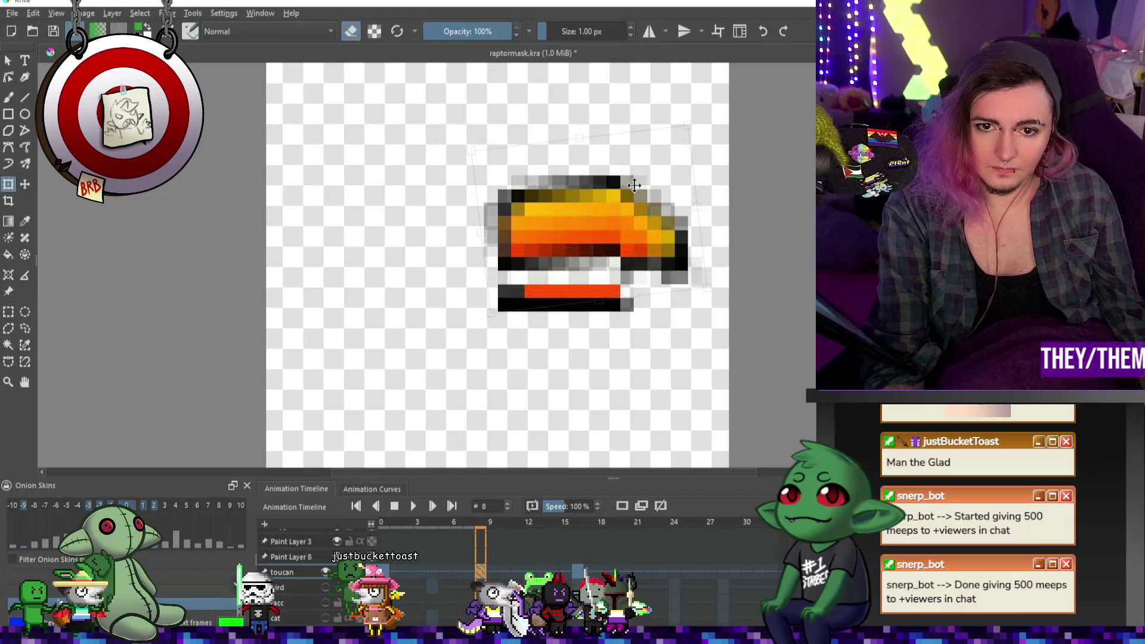
pyautogui.press('Return')
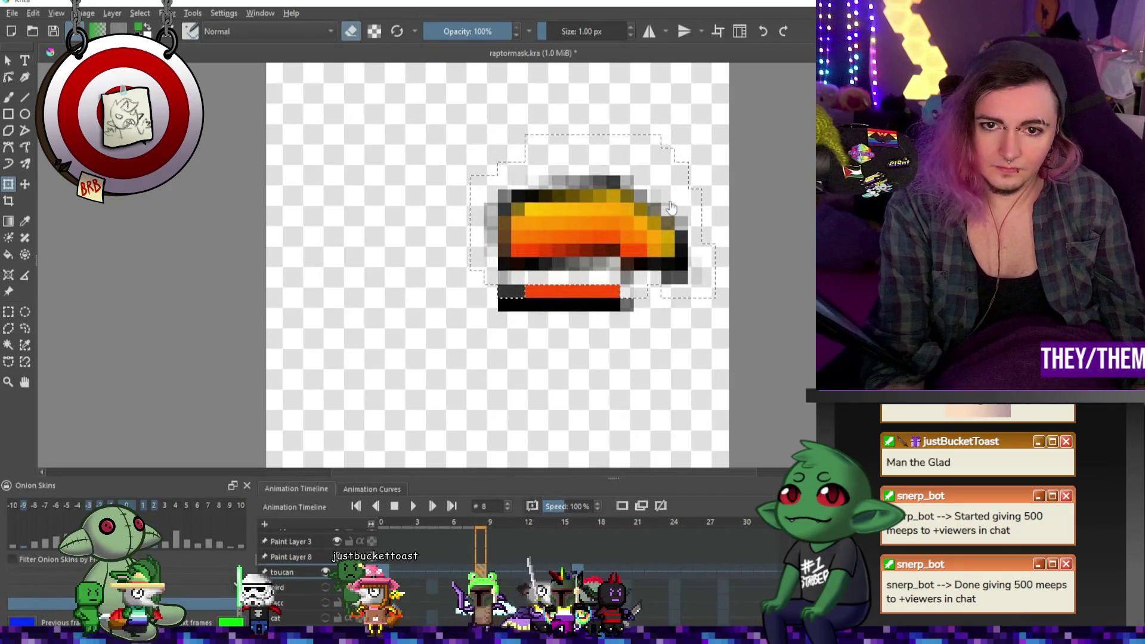
# Switch to the rectangular selection tool, then to the Freehand Brush
pyautogui.scroll(-2, 641, 209)
pyautogui.click(8, 312)
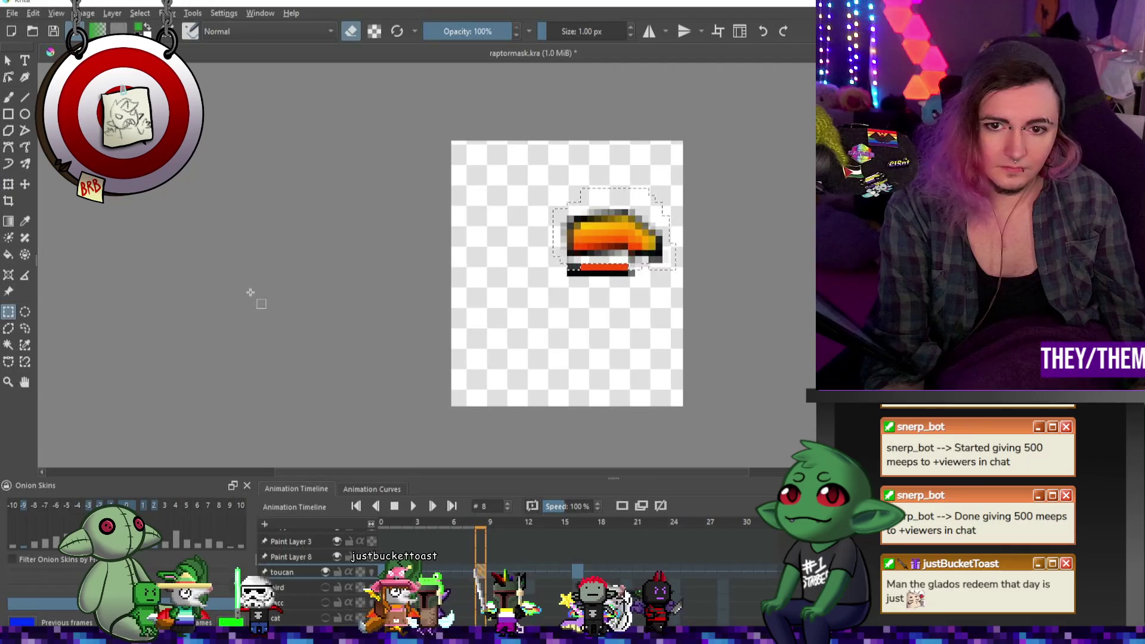
pyautogui.scroll(3, 583, 258)
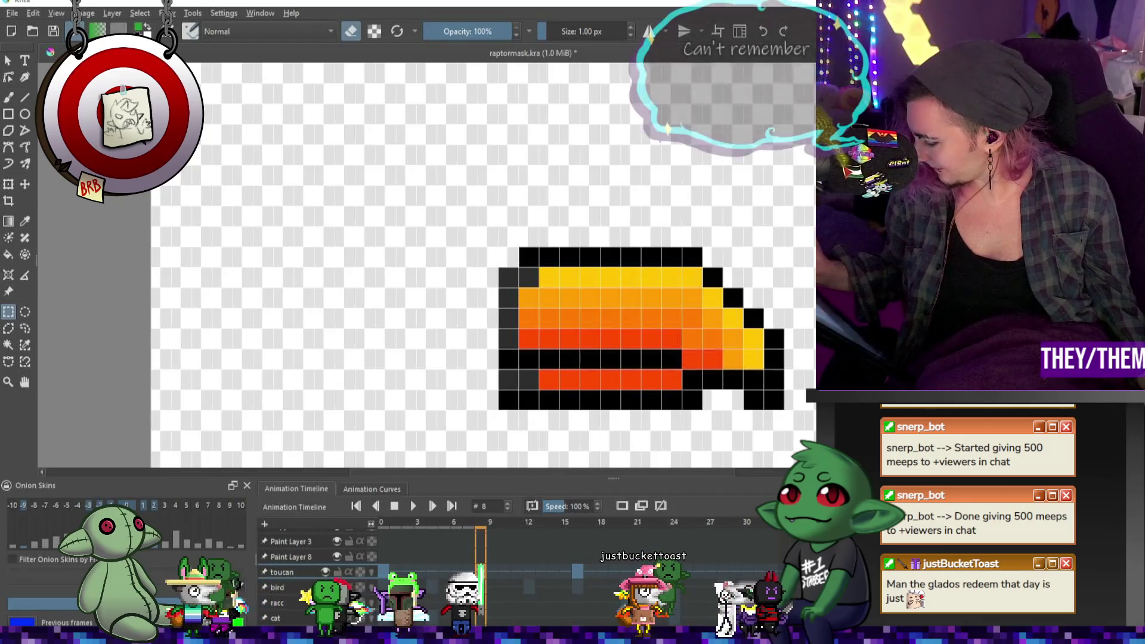
pyautogui.press('b')
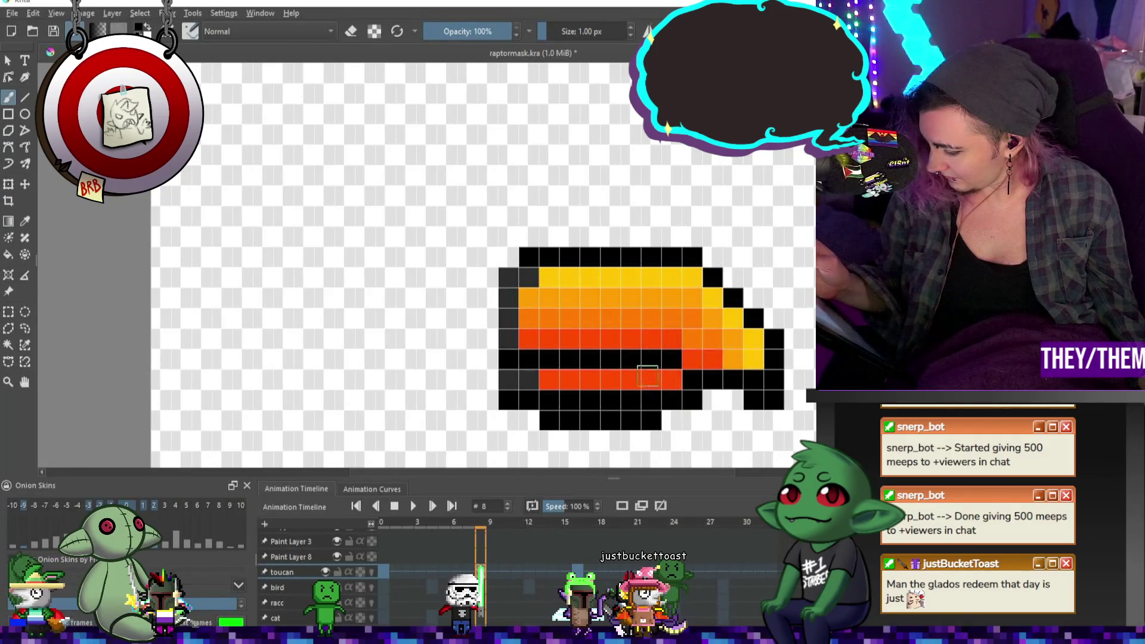
# Pick the beak's red-orange and repaint the jaw's bottom black pixels red-orange
pyautogui.keyDown('ctrl'); pyautogui.click(584, 387); pyautogui.keyUp('ctrl')
pyautogui.moveTo(542, 400); pyautogui.dragTo(617, 399)
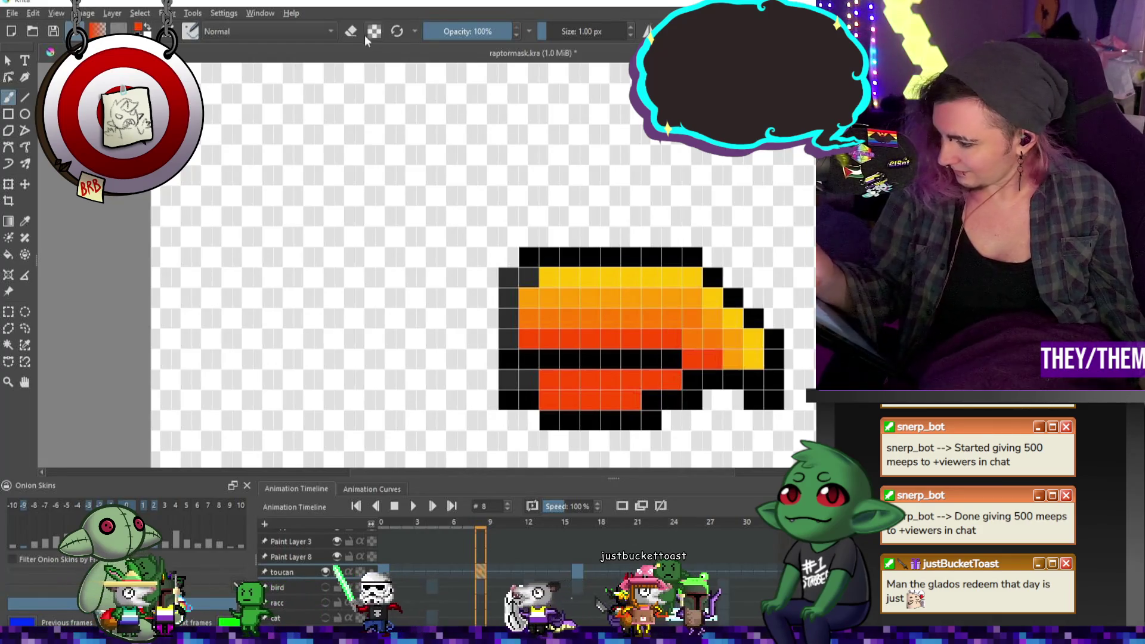
pyautogui.press('e')
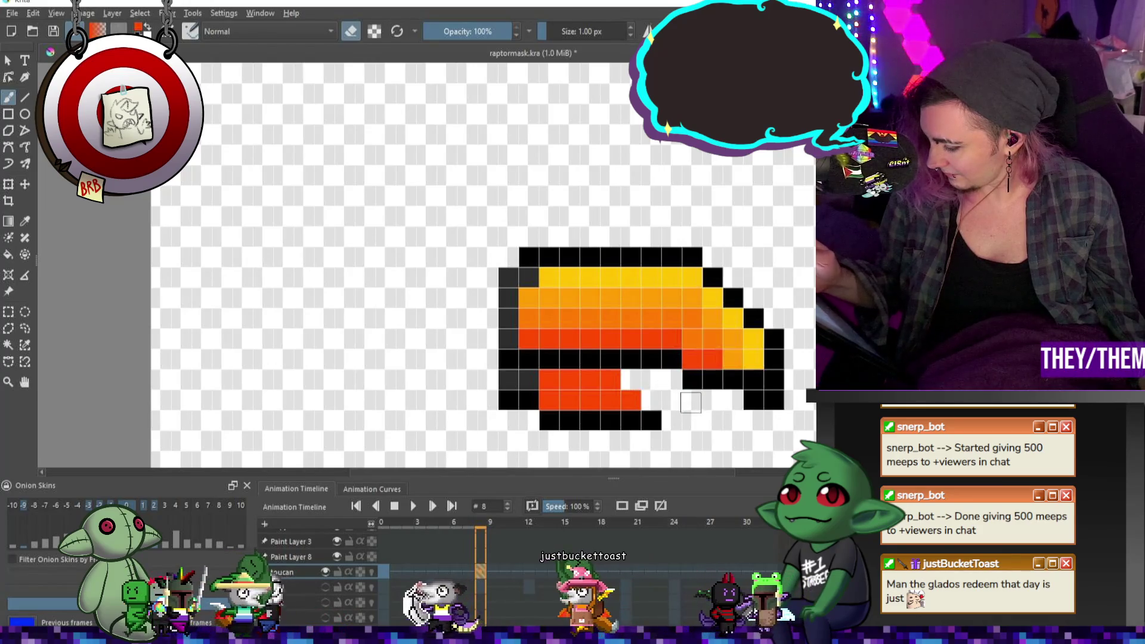
pyautogui.press('e')
pyautogui.moveTo(662, 440); pyautogui.dragTo(710, 440)
pyautogui.hotkey('ctrl', 'z')
# Add a red-orange jaw pixel and black outline pixel, erase a stray pixel, and play the animation
pyautogui.click(671, 401)
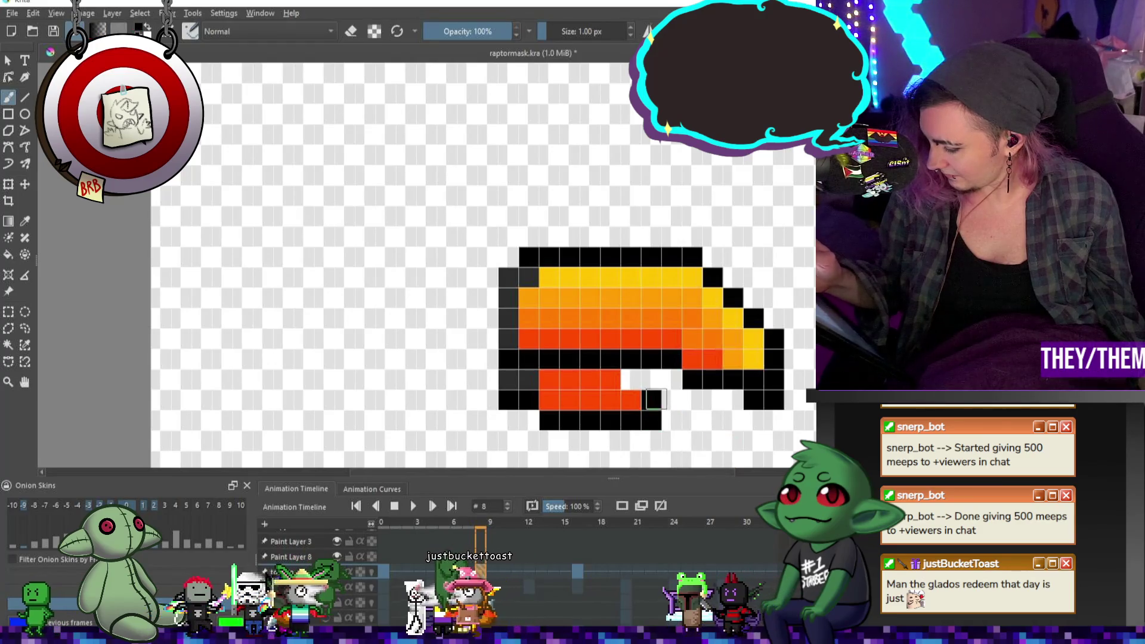
pyautogui.click(610, 380)
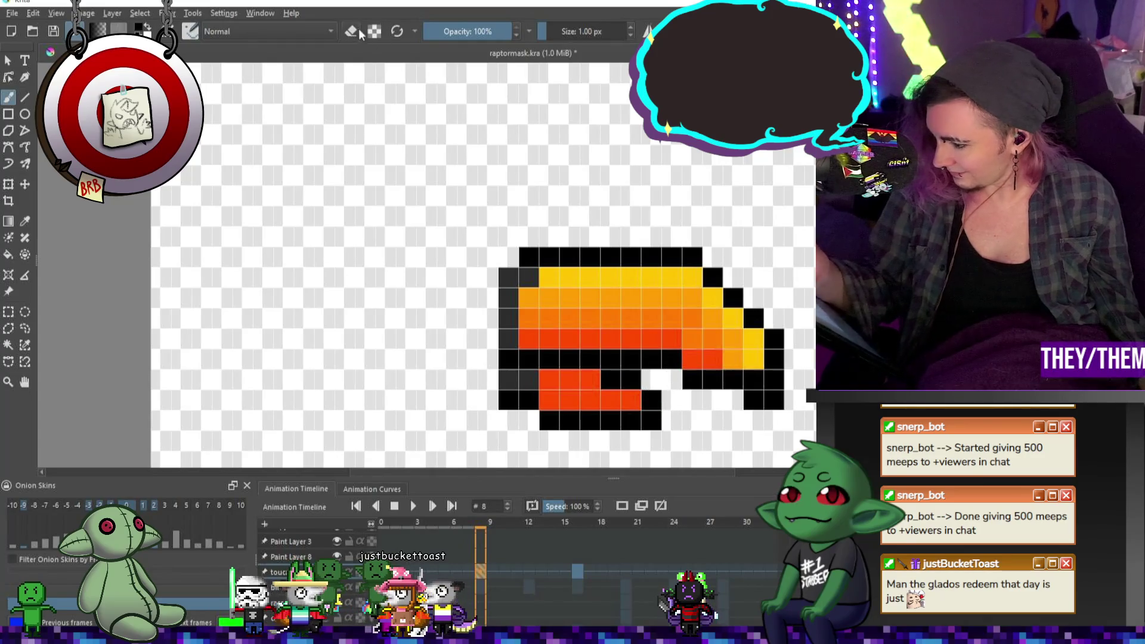
pyautogui.press('e')
pyautogui.click(650, 420)
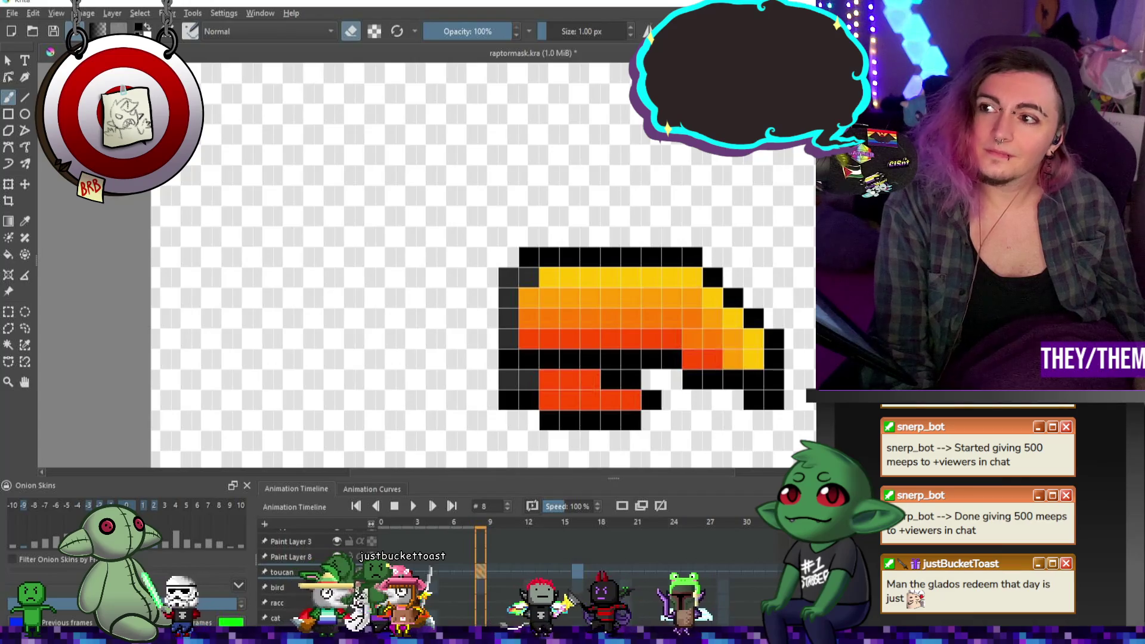
pyautogui.scroll(-1, 699, 183)
pyautogui.click(419, 505)
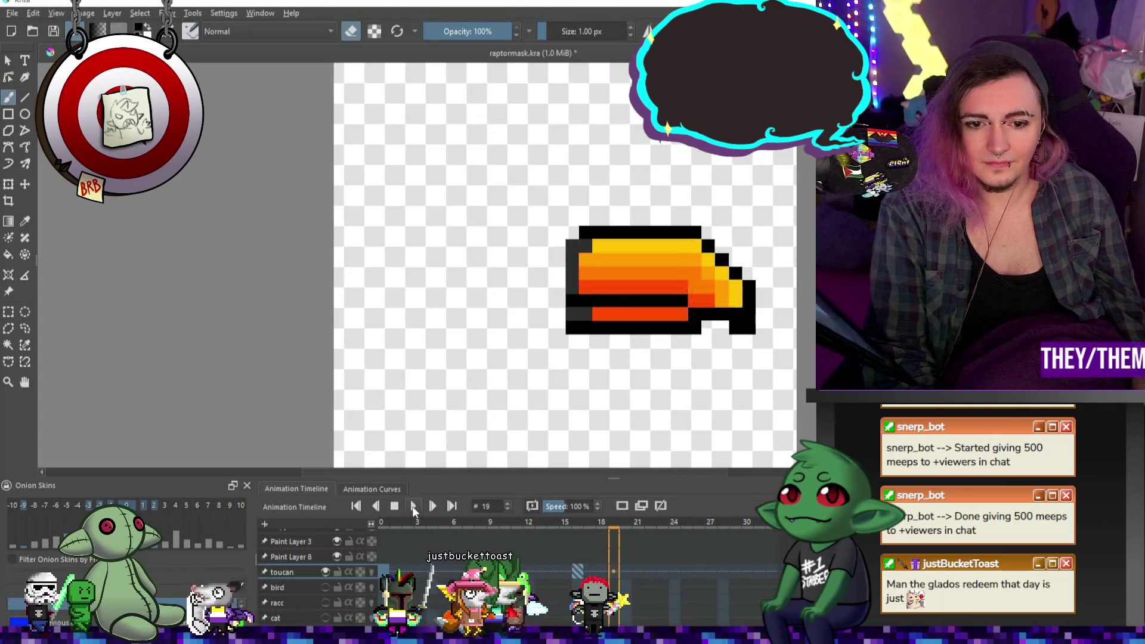
# Stop playback, copy the open-beak keyframe on the toucan layer and paste it at frame 12
pyautogui.press('space')
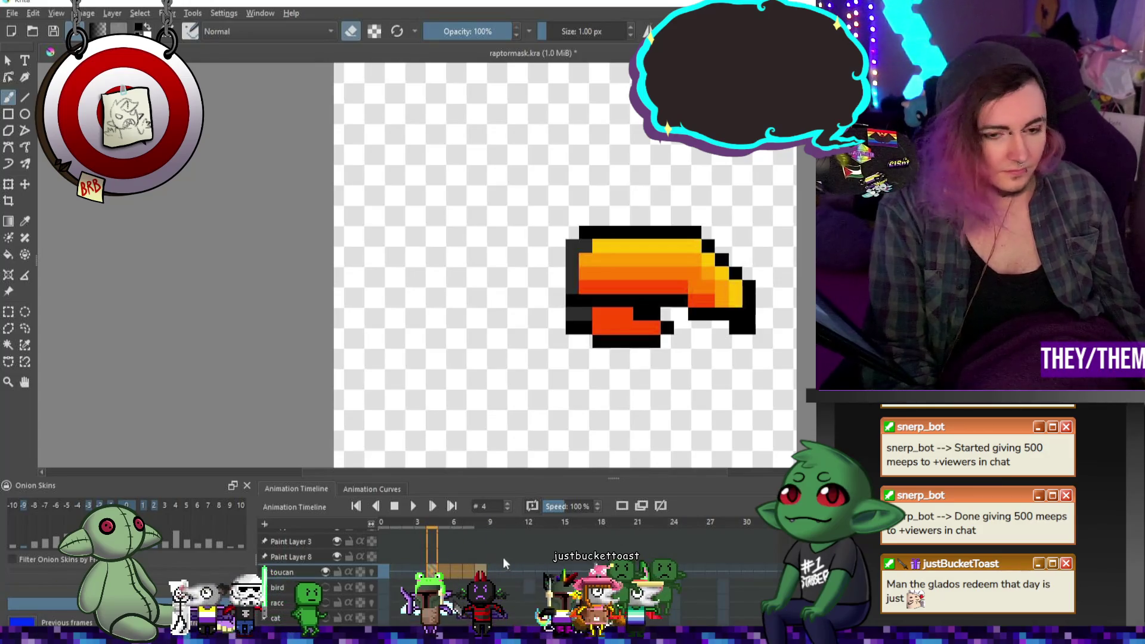
pyautogui.rightClick(482, 570)
pyautogui.click(524, 438)
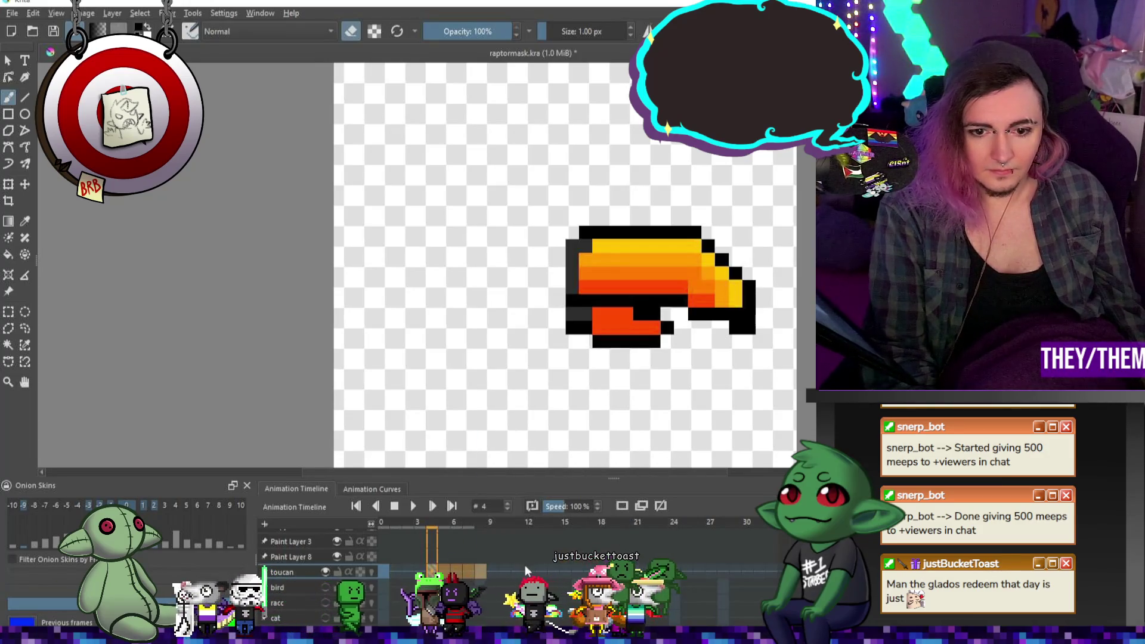
pyautogui.rightClick(524, 564)
pyautogui.click(580, 471)
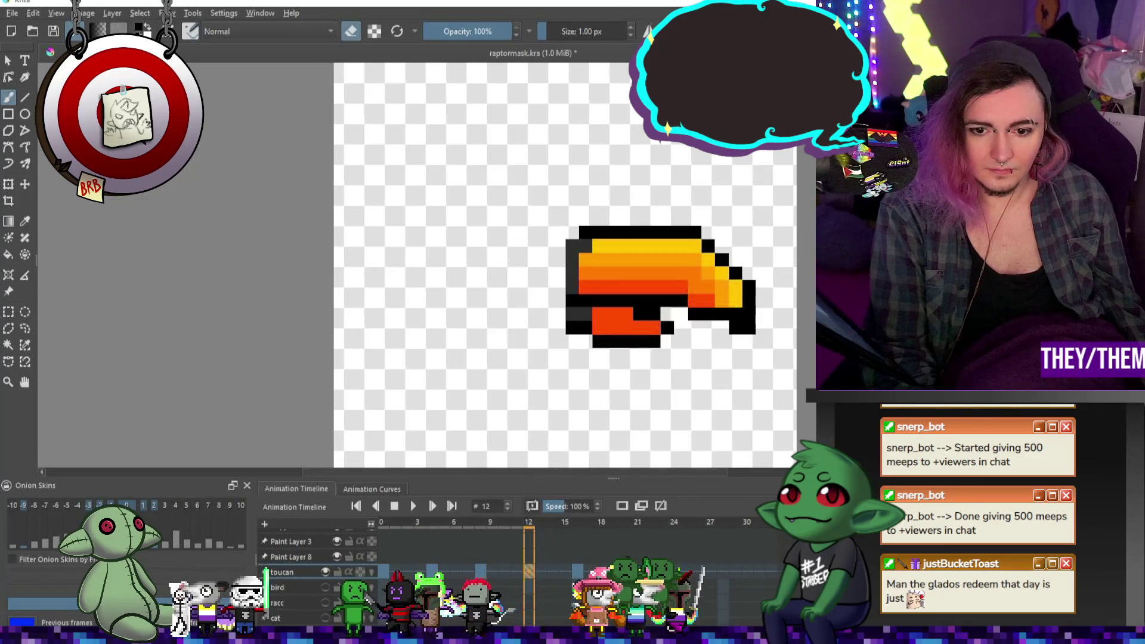
# Paste the open-beak keyframe at frames 20 and 28, then play the beak animation
pyautogui.rightClick(563, 572)
pyautogui.click(664, 479)
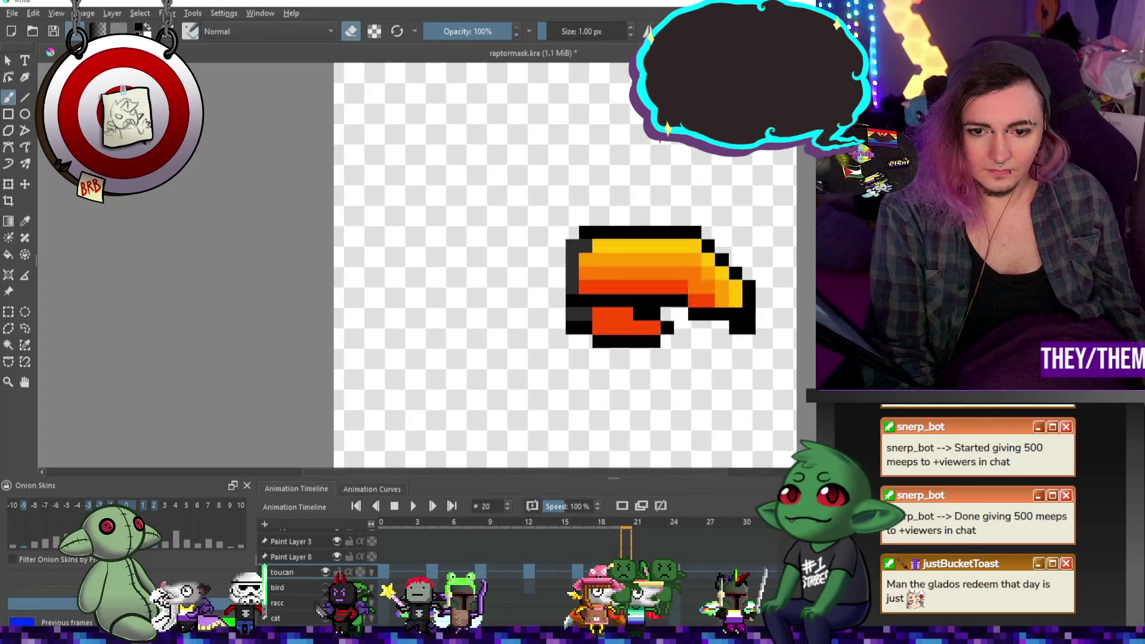
pyautogui.rightClick(626, 572)
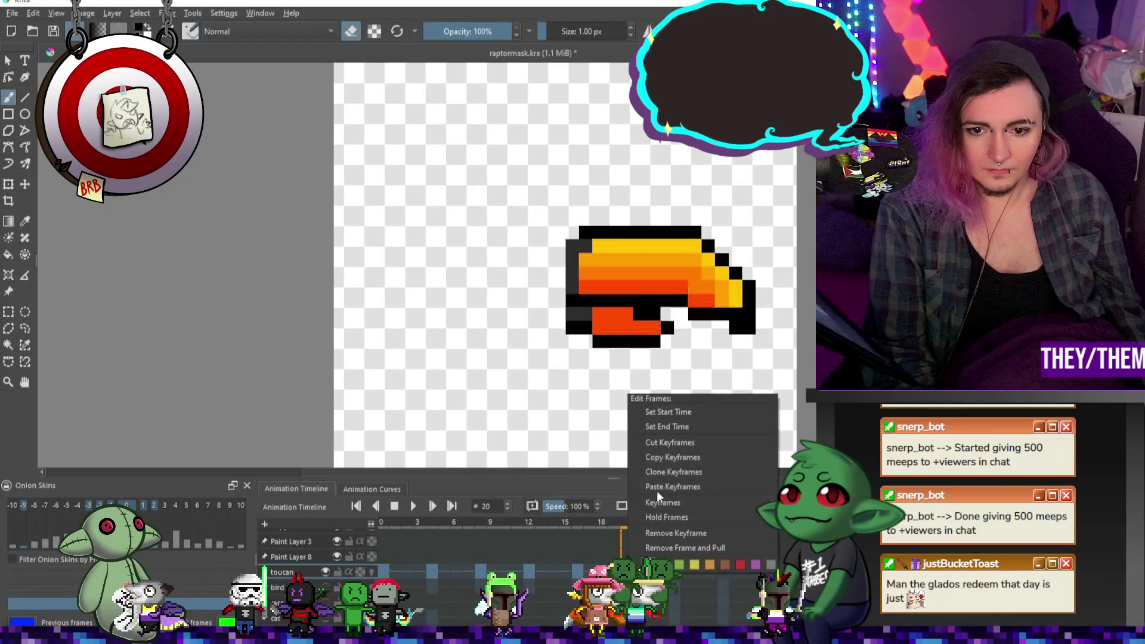
pyautogui.click(673, 438)
pyautogui.rightClick(724, 568)
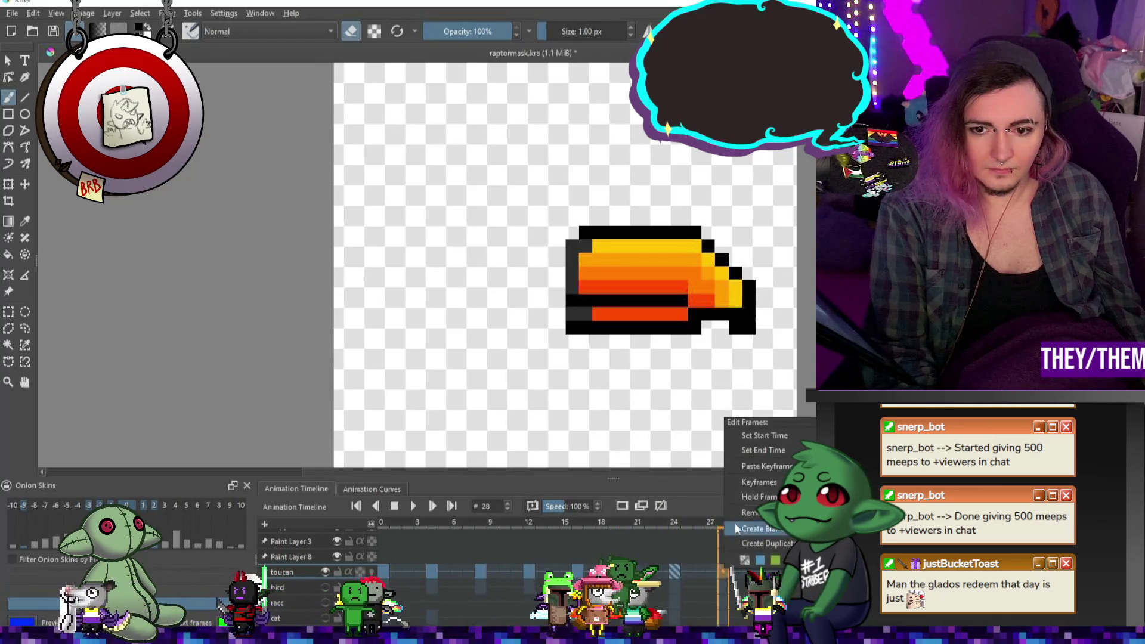
pyautogui.click(758, 466)
pyautogui.click(413, 506)
pyautogui.scroll(-3, 672, 316)
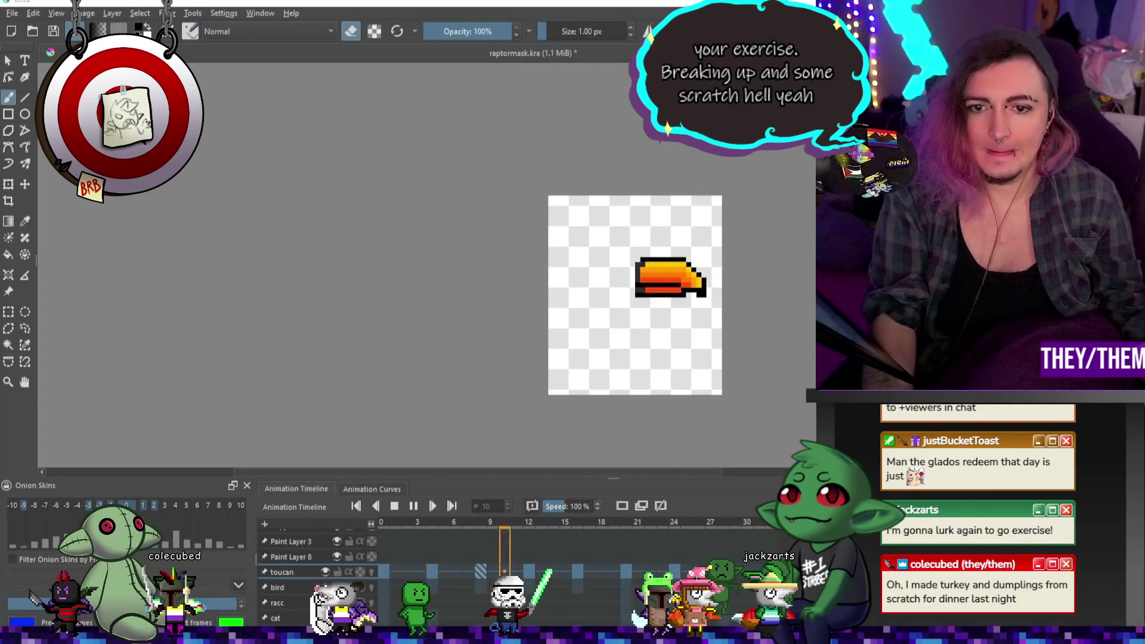
# Zoom the canvas and pause the beak animation on the open-beak frame 28
pyautogui.scroll(2, 732, 350)
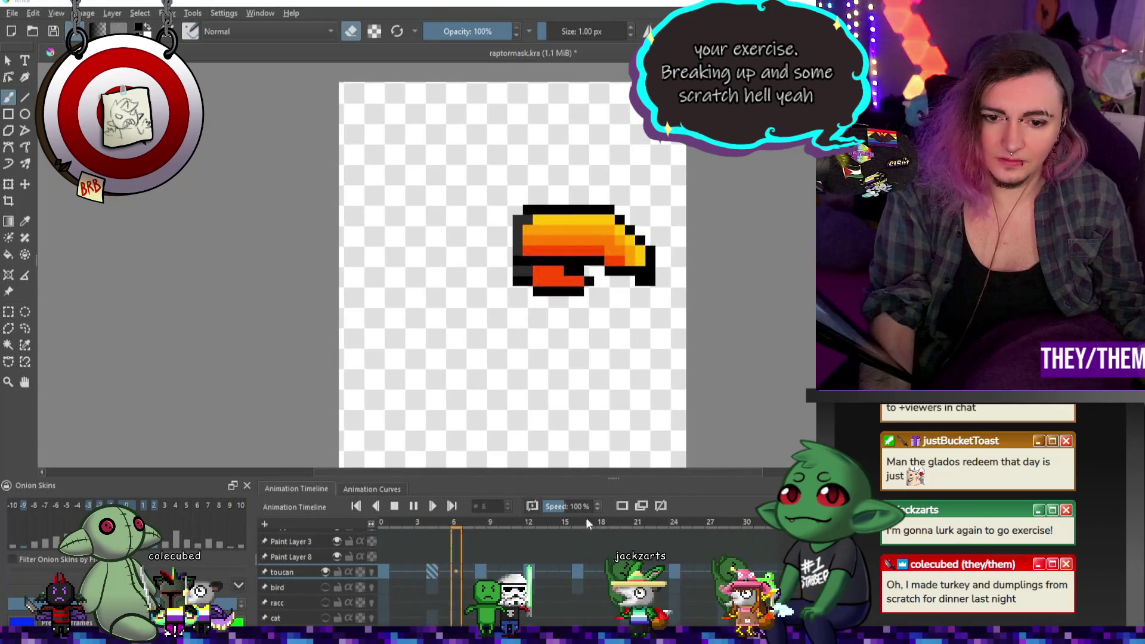
pyautogui.click(416, 506)
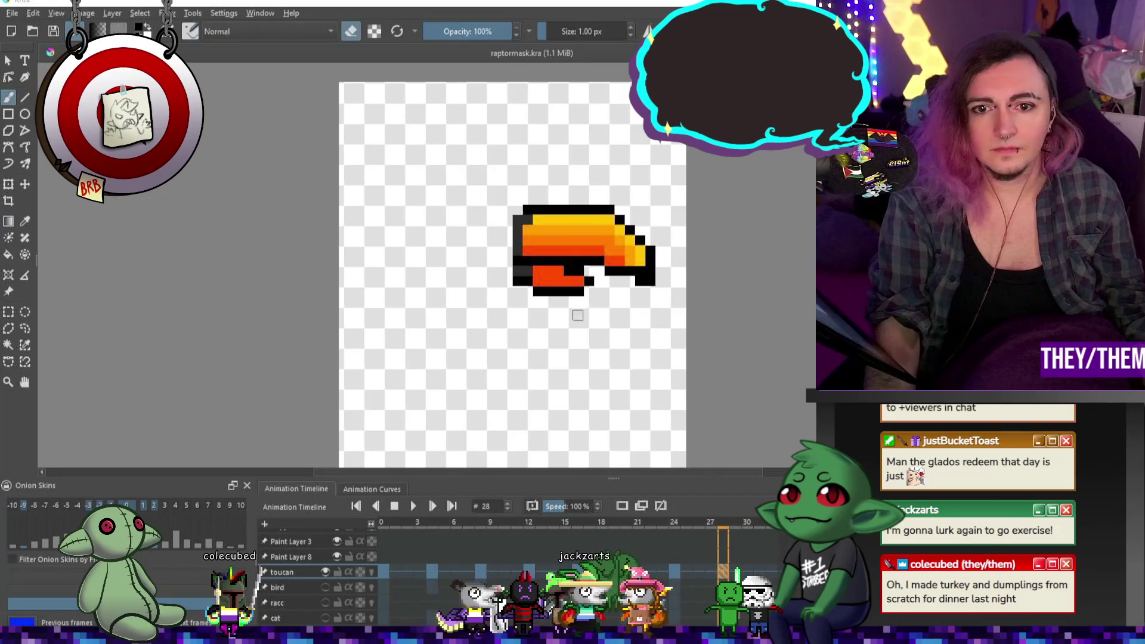
# Preview the beak animation, then make the green goblin body layer visible behind the beak
pyautogui.click(414, 507)
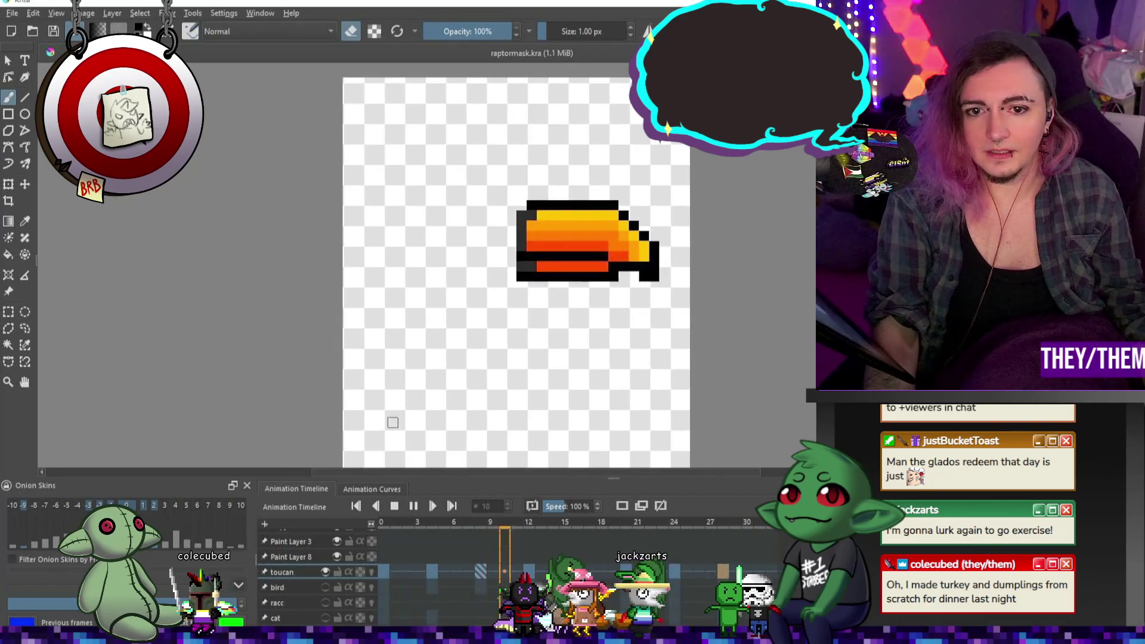
pyautogui.click(413, 507)
pyautogui.click(13, 13)
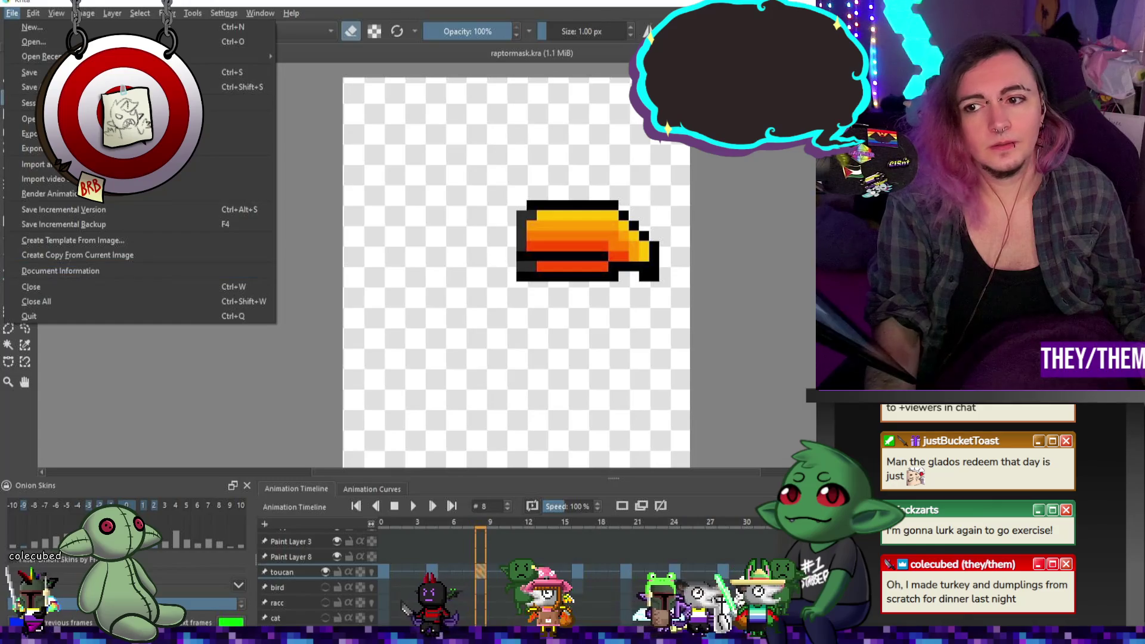
pyautogui.press('Escape')
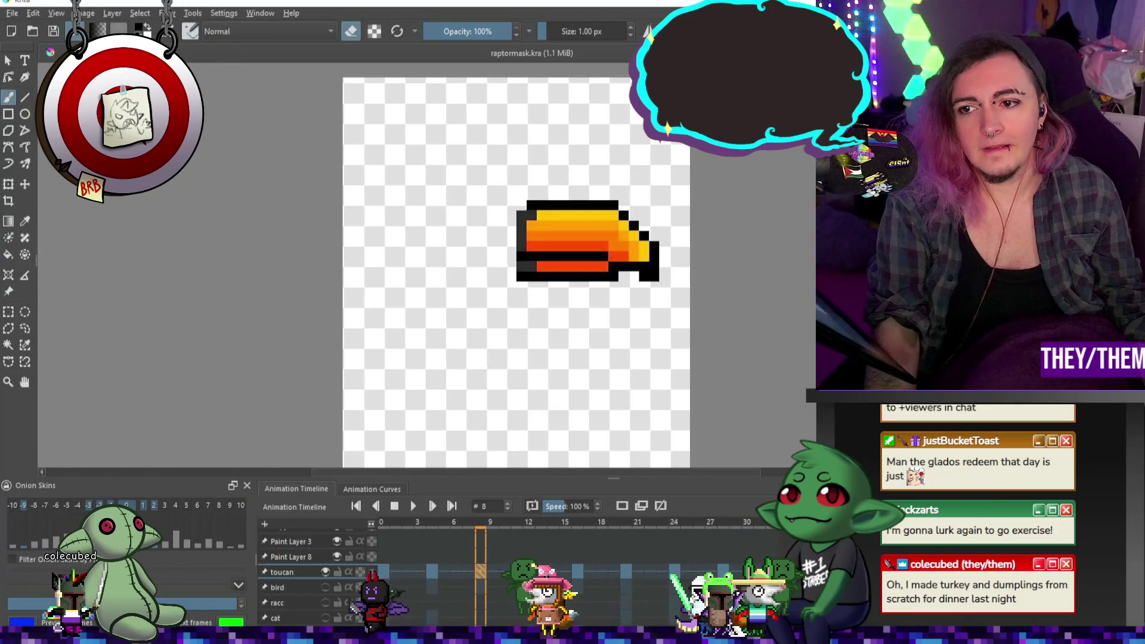
pyautogui.scroll(-3, 316, 584)
pyautogui.click(325, 620)
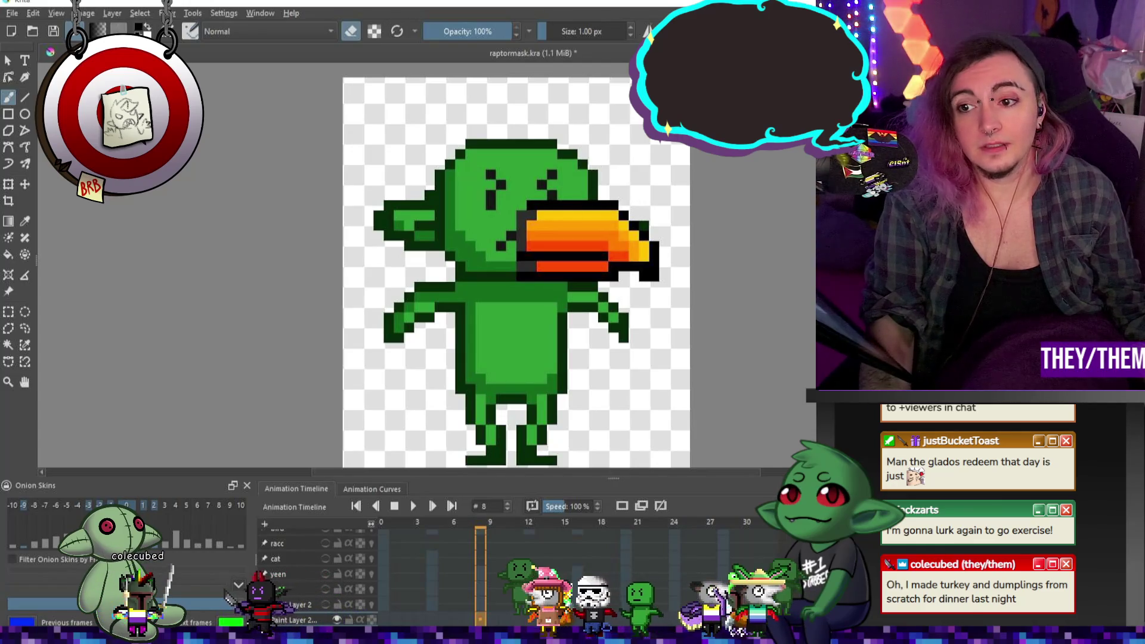
# Remove the stray black square, save raptormask, and hide the goblin body layer again
pyautogui.scroll(2, 316, 573)
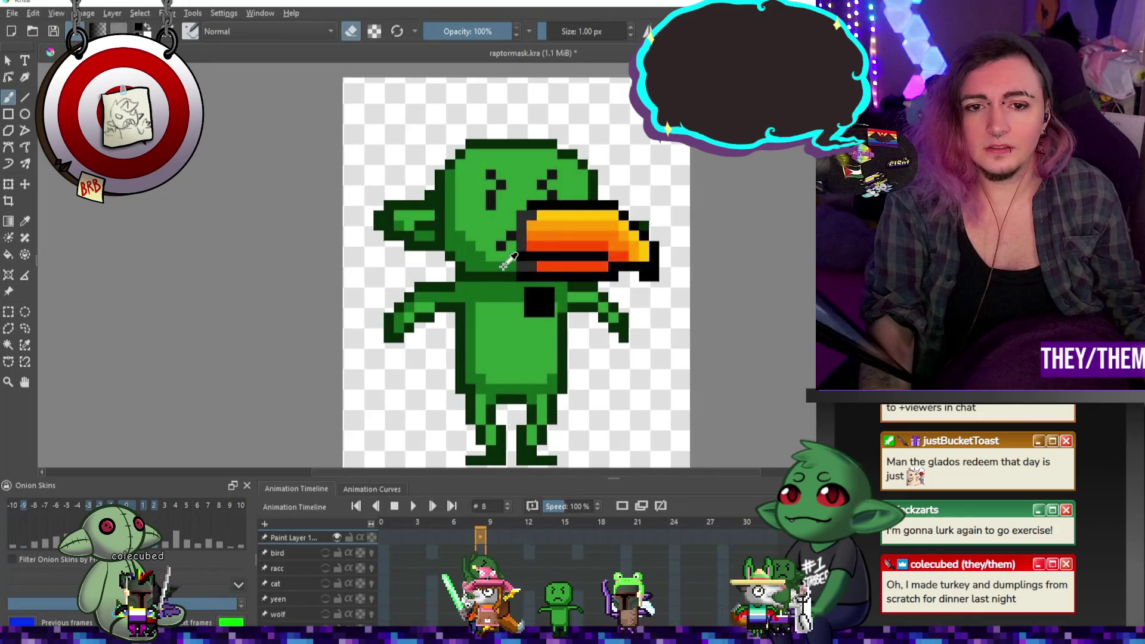
pyautogui.press('Delete')
pyautogui.press('e')
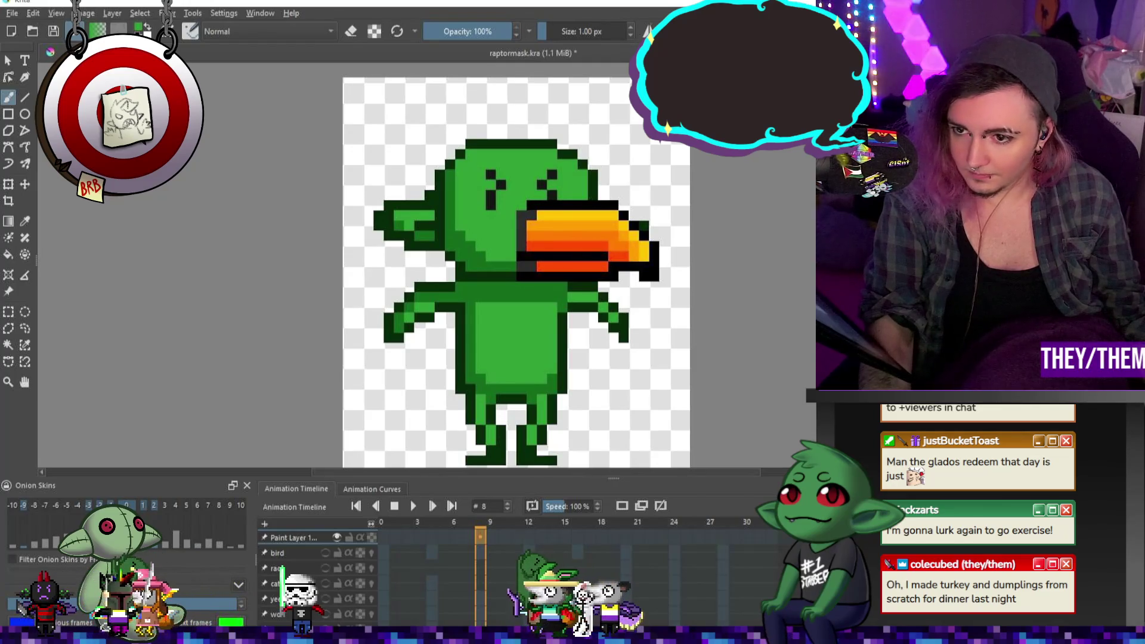
pyautogui.press('Delete')
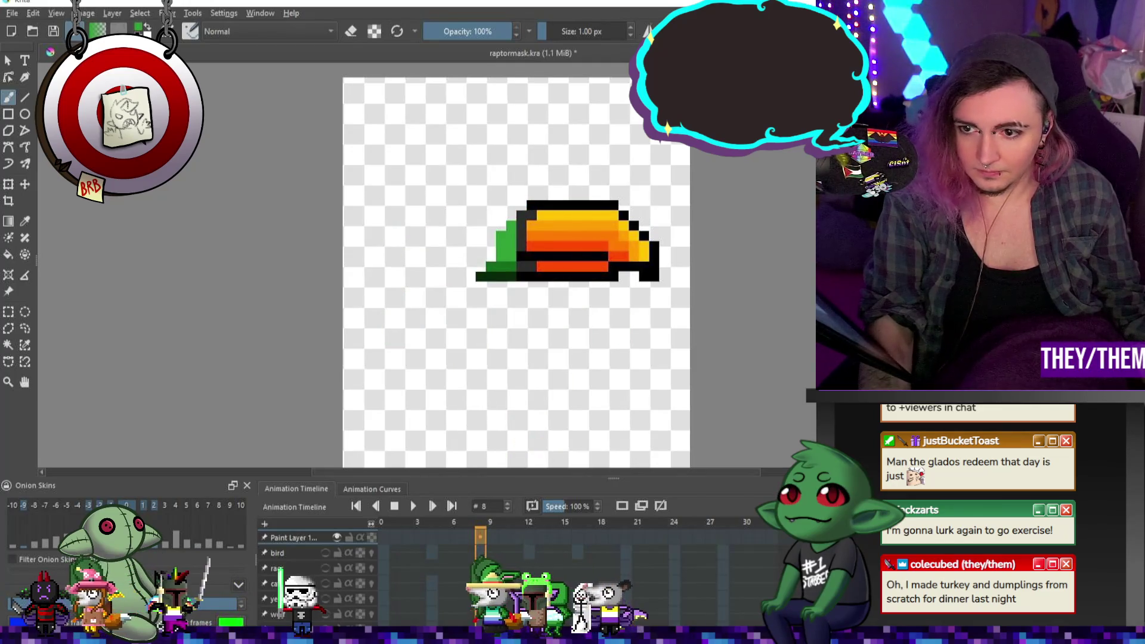
pyautogui.hotkey('ctrl', 'z')
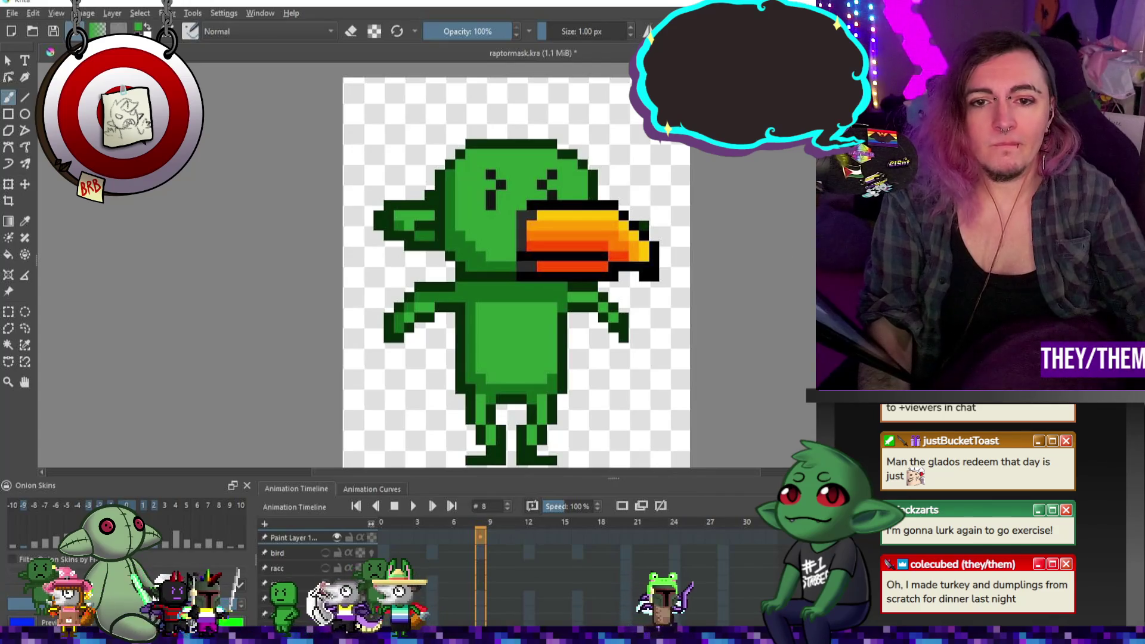
pyautogui.hotkey('ctrl', 's')
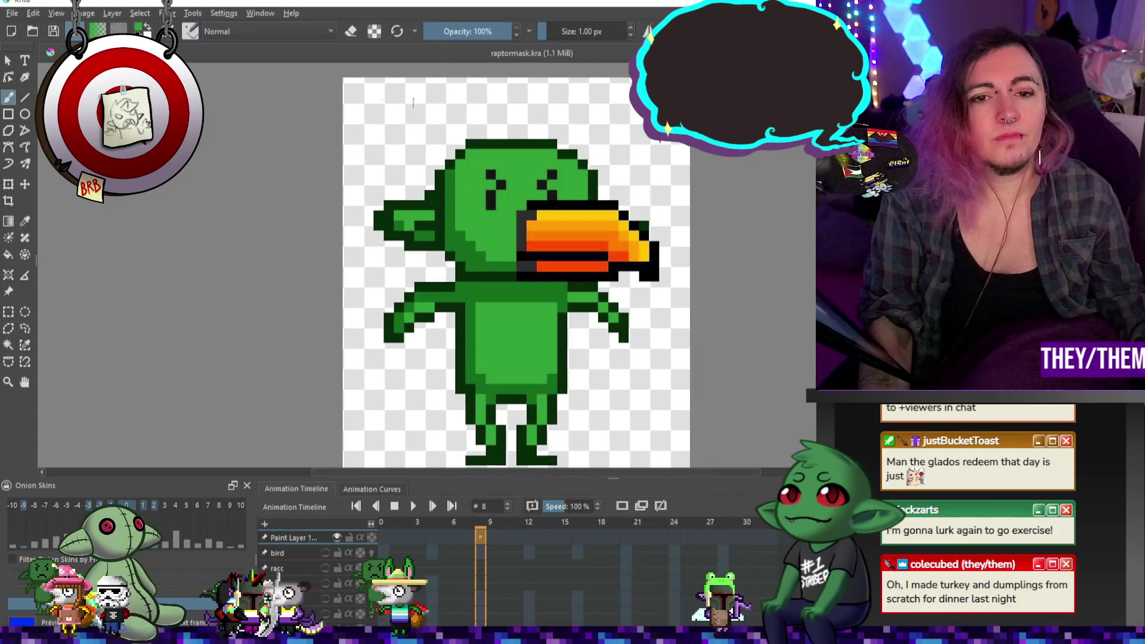
pyautogui.press('Delete')
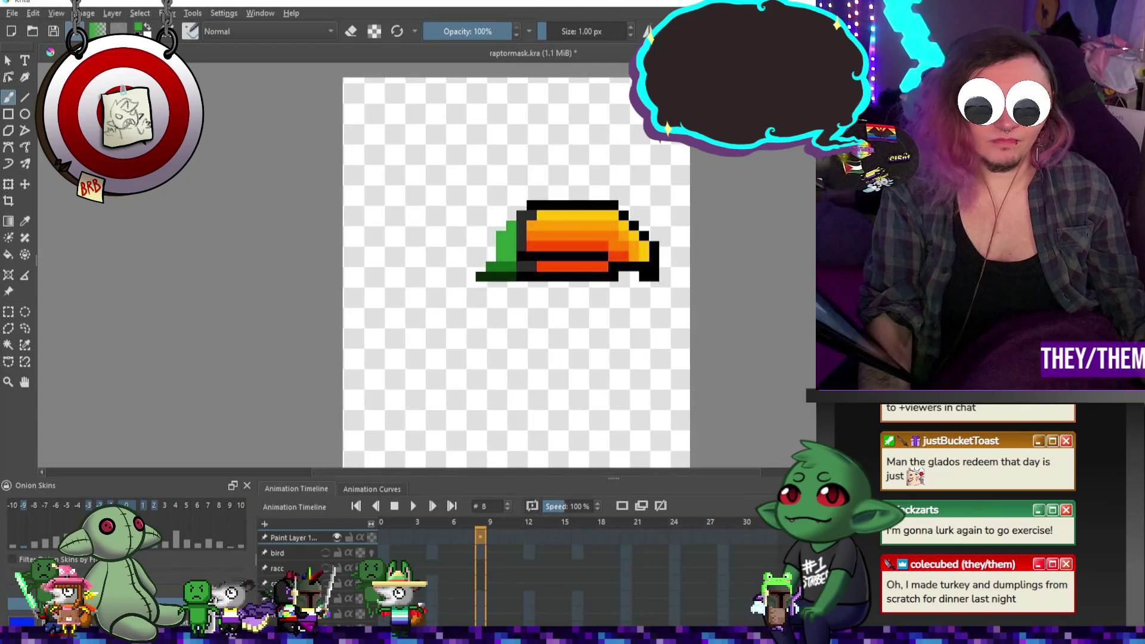
pyautogui.click(12, 12)
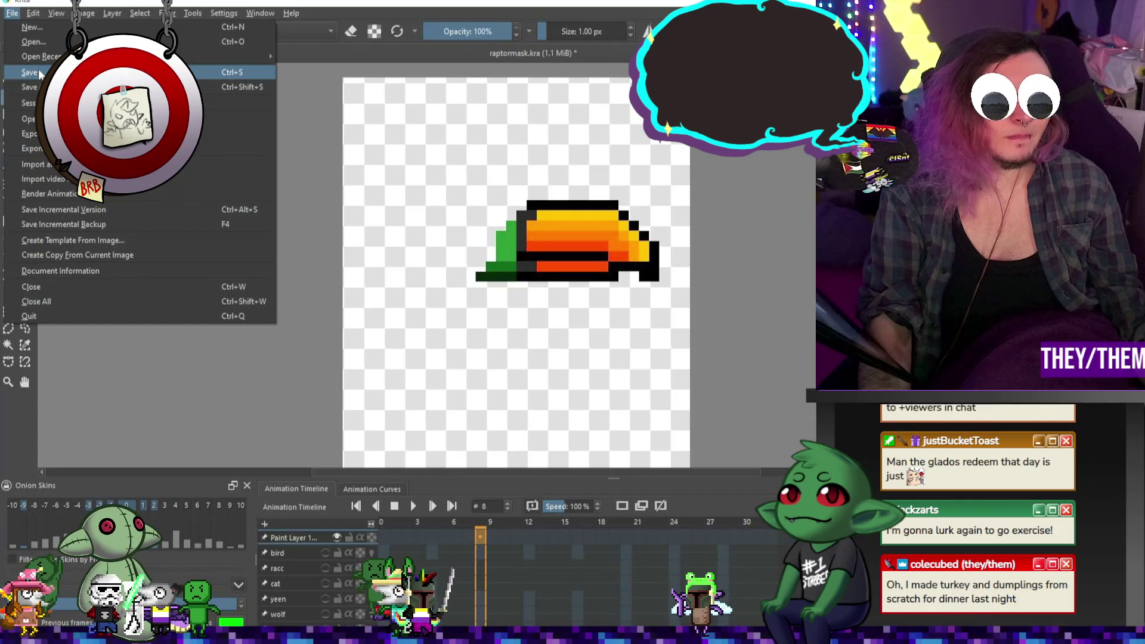
# Render frames 0–32 of the toucan beak animation as the GIF toucan_mask.gif
pyautogui.click(413, 505)
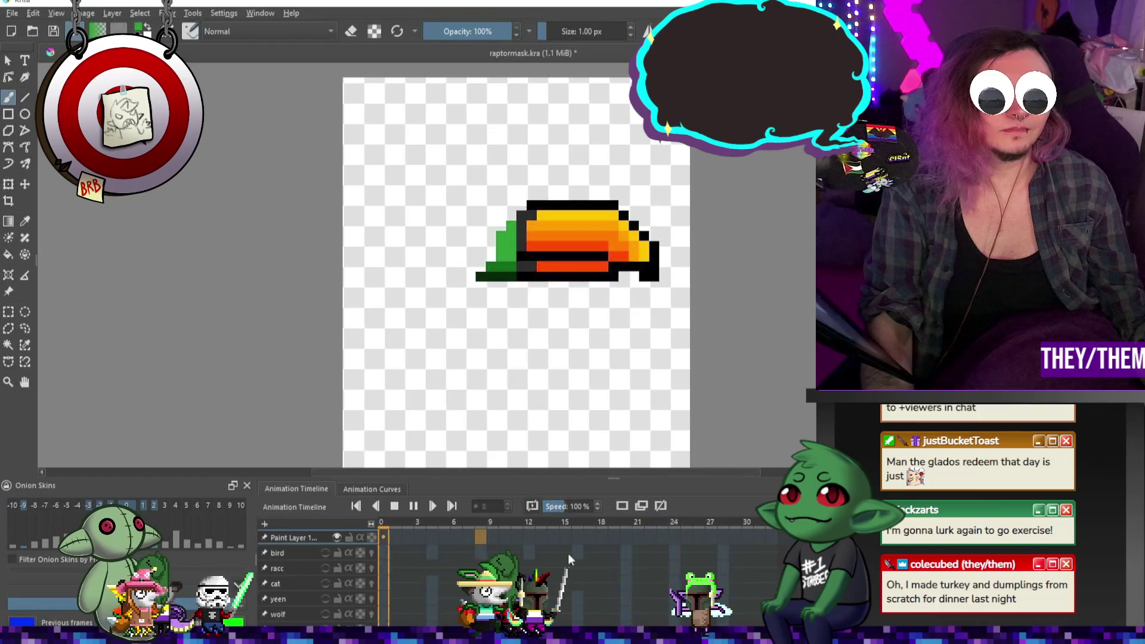
pyautogui.click(413, 506)
pyautogui.click(12, 13)
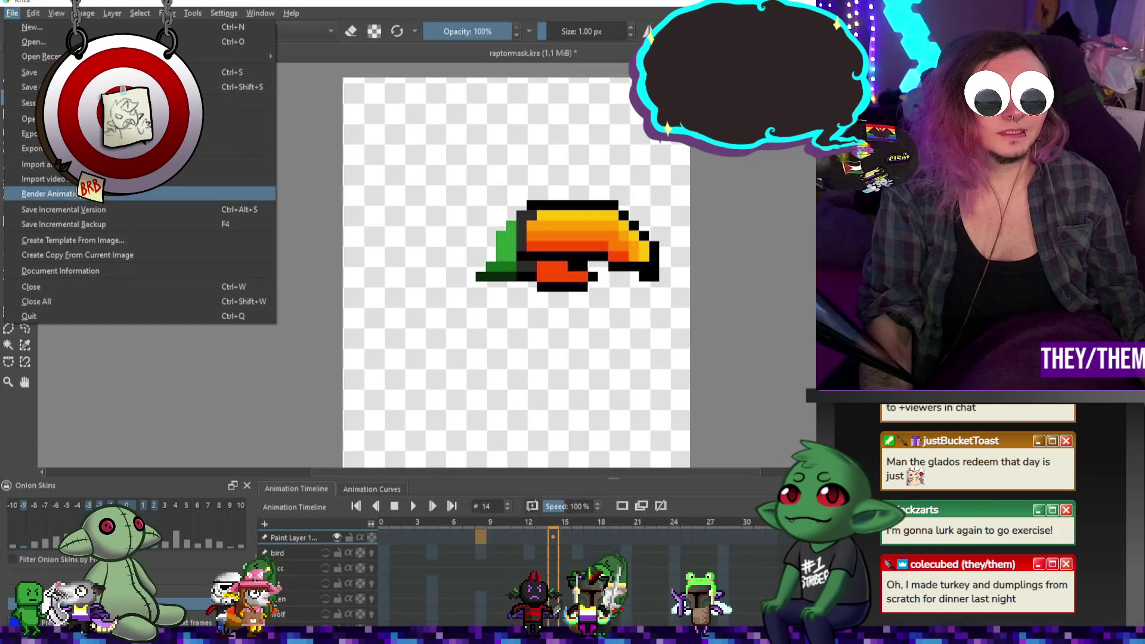
pyautogui.click(50, 193)
pyautogui.click(609, 426)
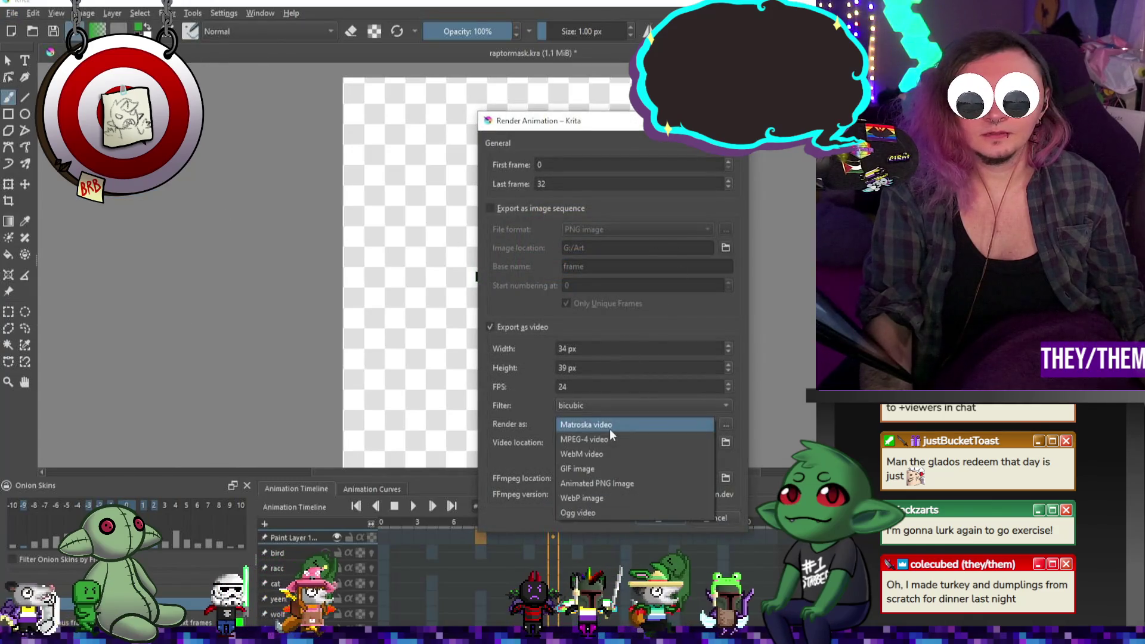
pyautogui.click(596, 470)
pyautogui.click(565, 443)
pyautogui.write('bud')
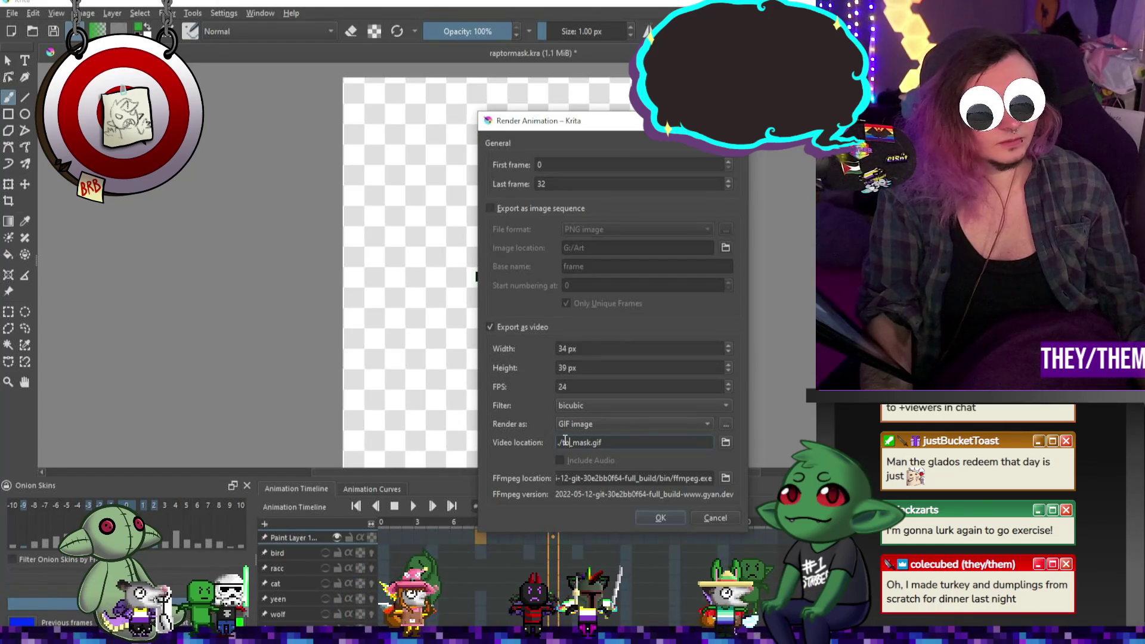
pyautogui.write('can')
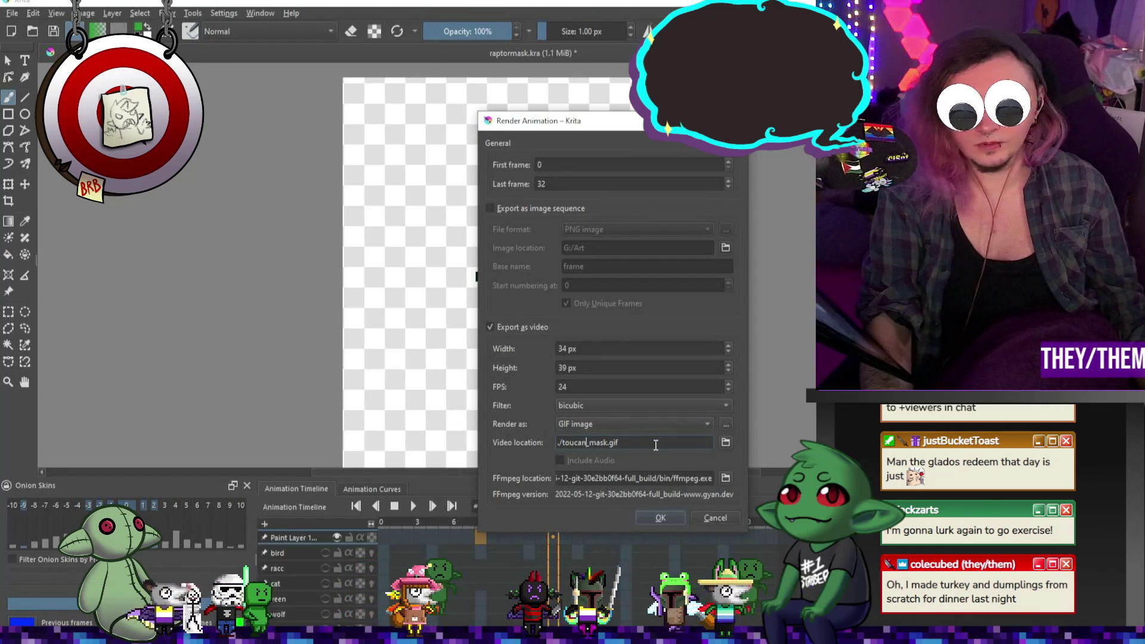
pyautogui.click(661, 518)
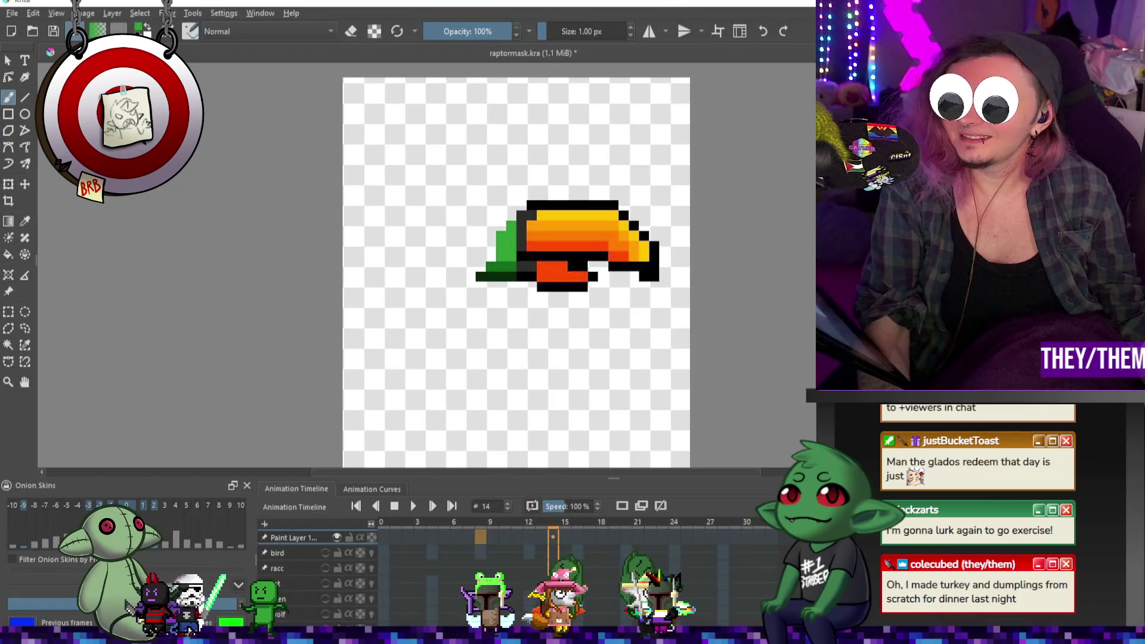
# Save raptormask.kra, restore the goblin body, undo the stray rename and start renaming the beak layer
pyautogui.hotkey('ctrl', 's')
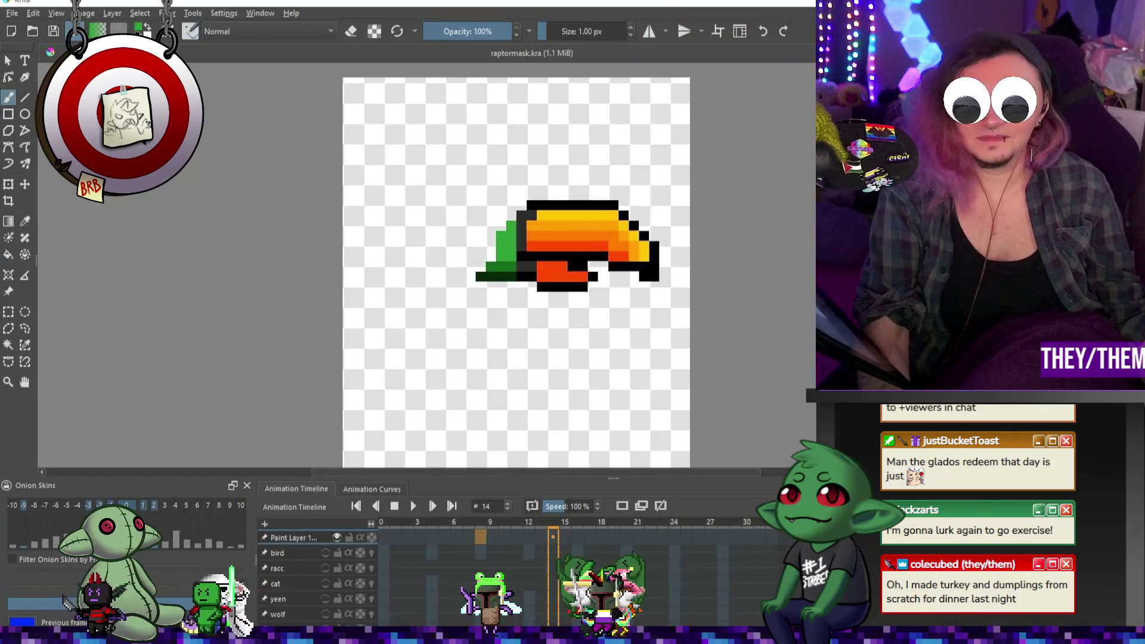
pyautogui.hotkey('ctrl', 'z')
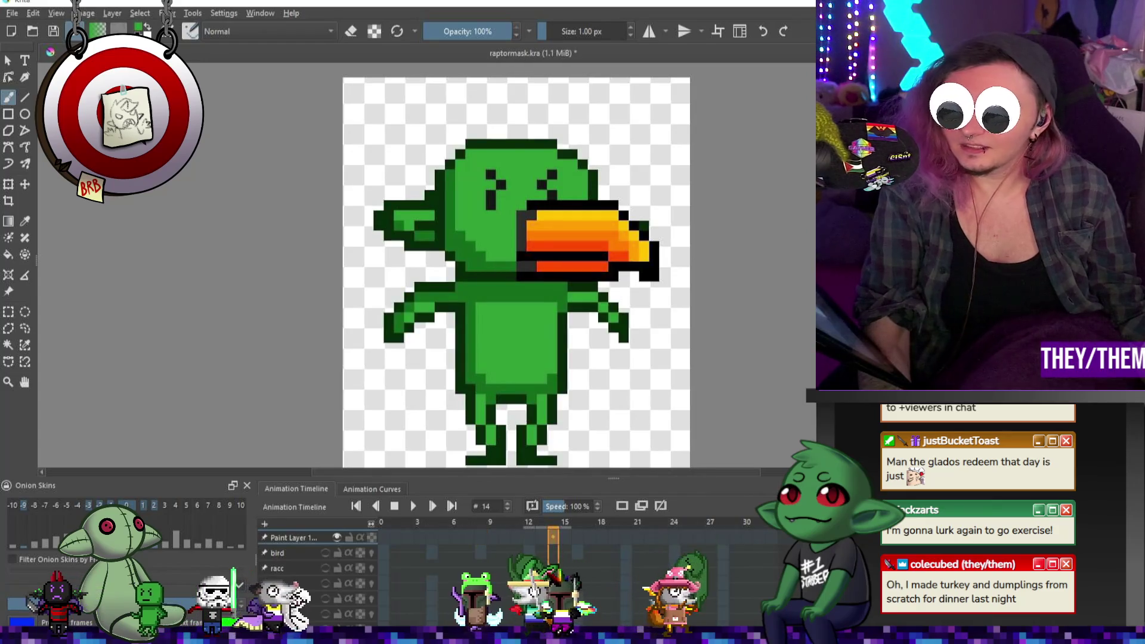
pyautogui.hotkey('ctrl', 'z')
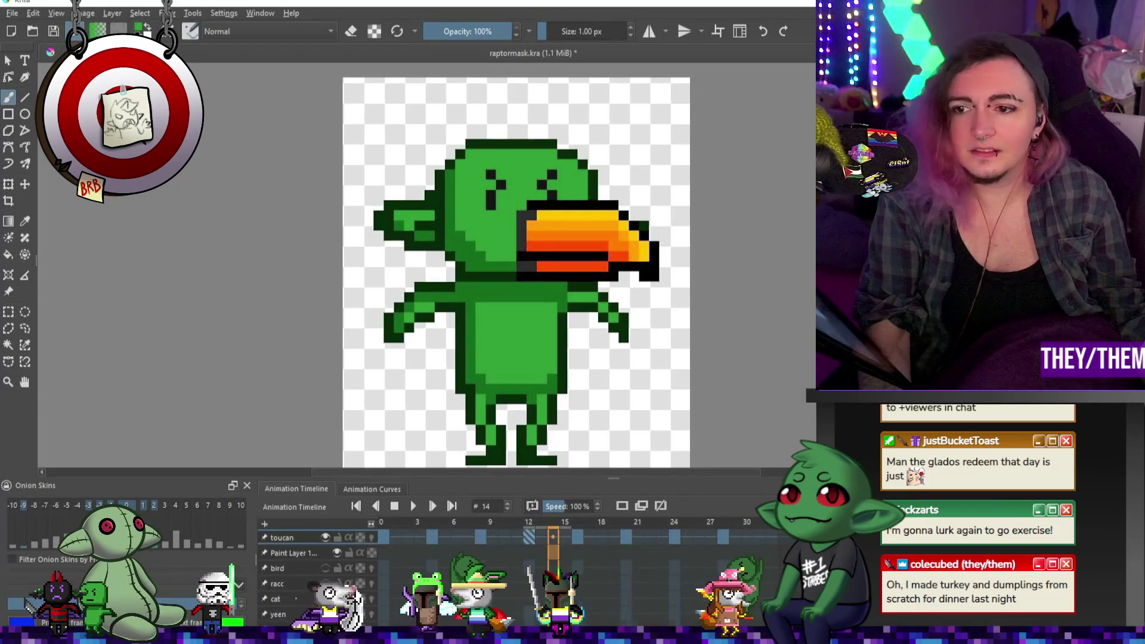
pyautogui.hotkey('ctrl', 'z')
pyautogui.hotkey('ctrl', 'z')
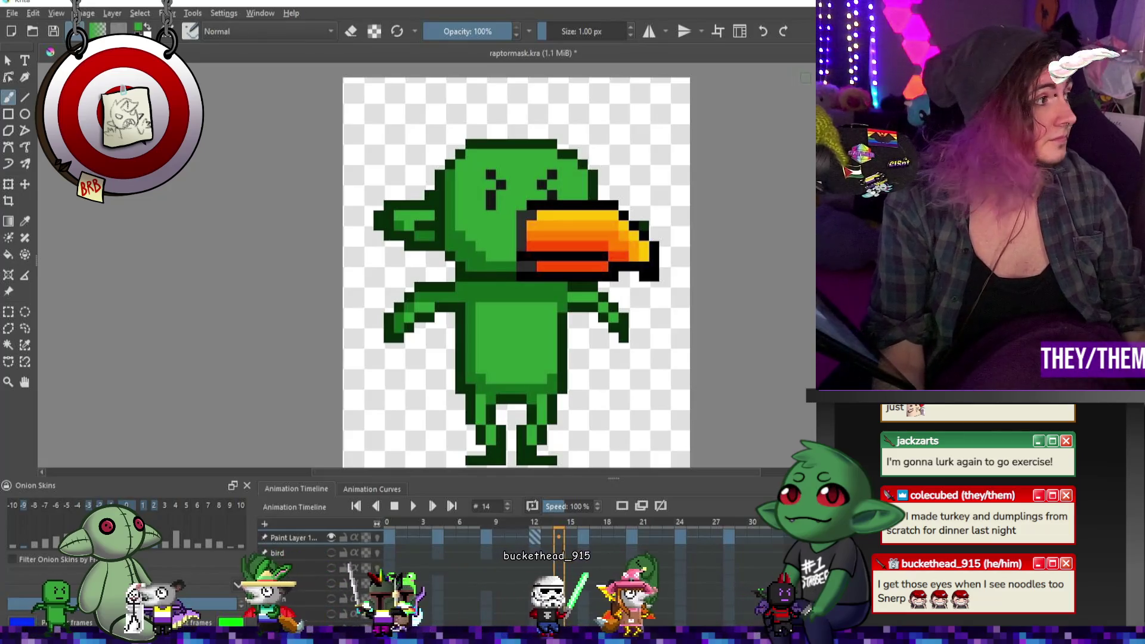
pyautogui.write('touca')
pyautogui.press('Return')
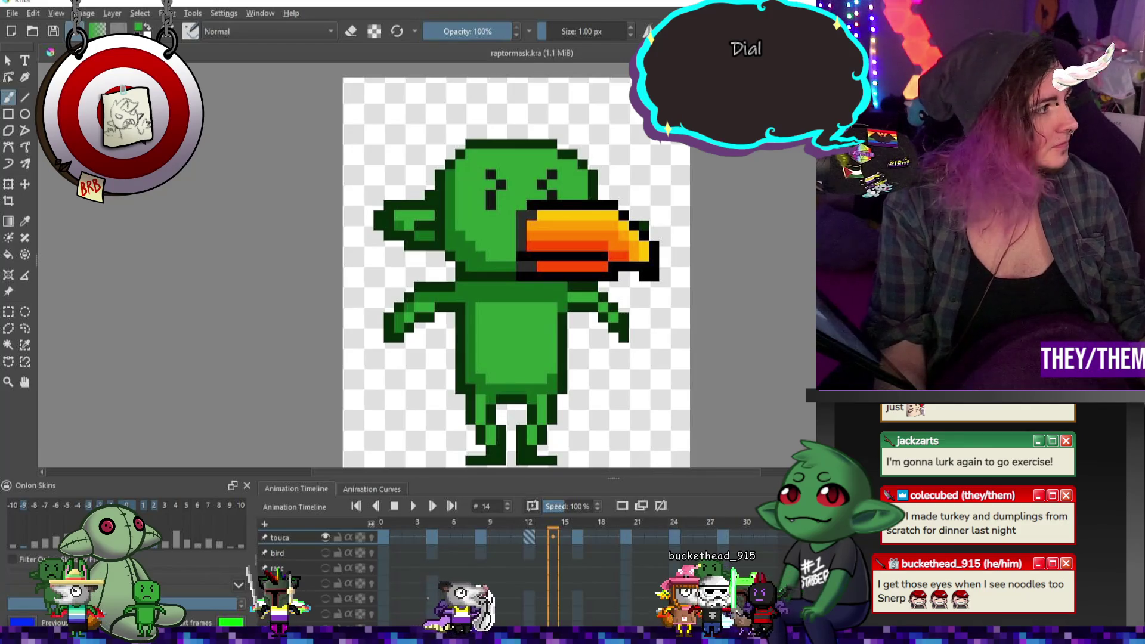
# Name the beak layer toucan and hide it
pyautogui.write('n')
pyautogui.click(481, 553)
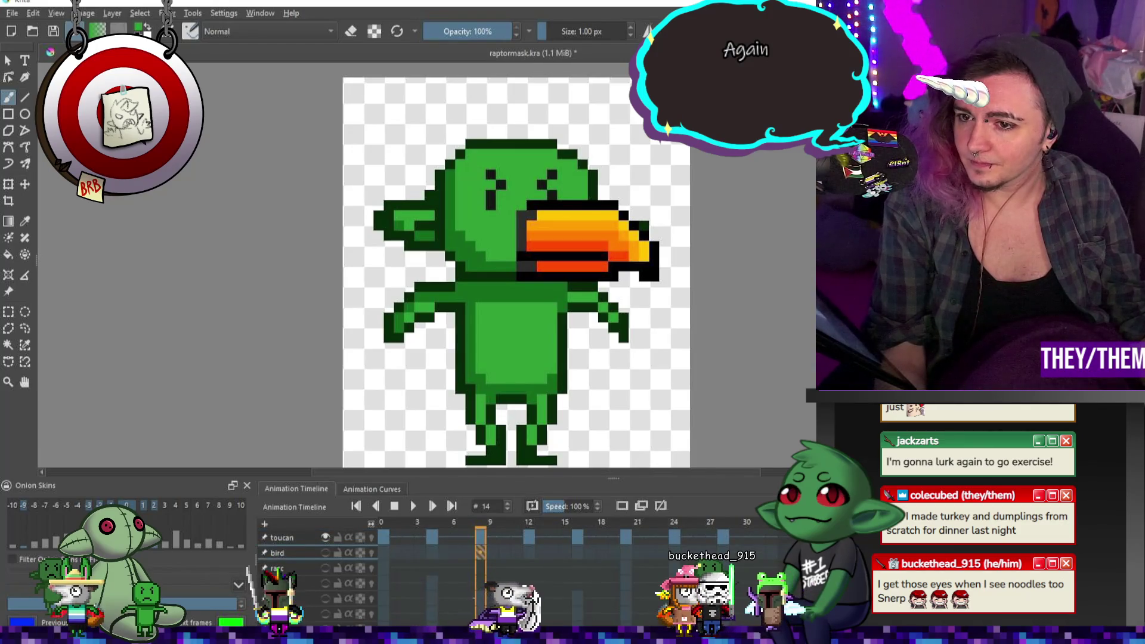
pyautogui.click(325, 538)
# Toggle the bird, raccoon, cat ears and body layers so only the cat ears stay visible
pyautogui.click(325, 552)
pyautogui.click(325, 568)
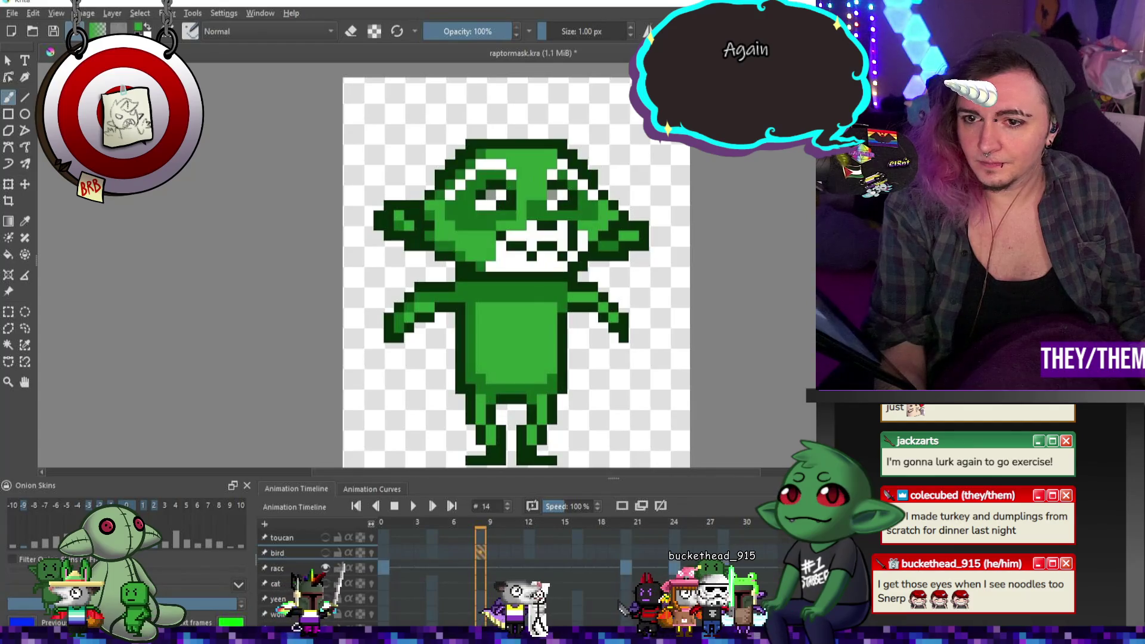
pyautogui.click(325, 568)
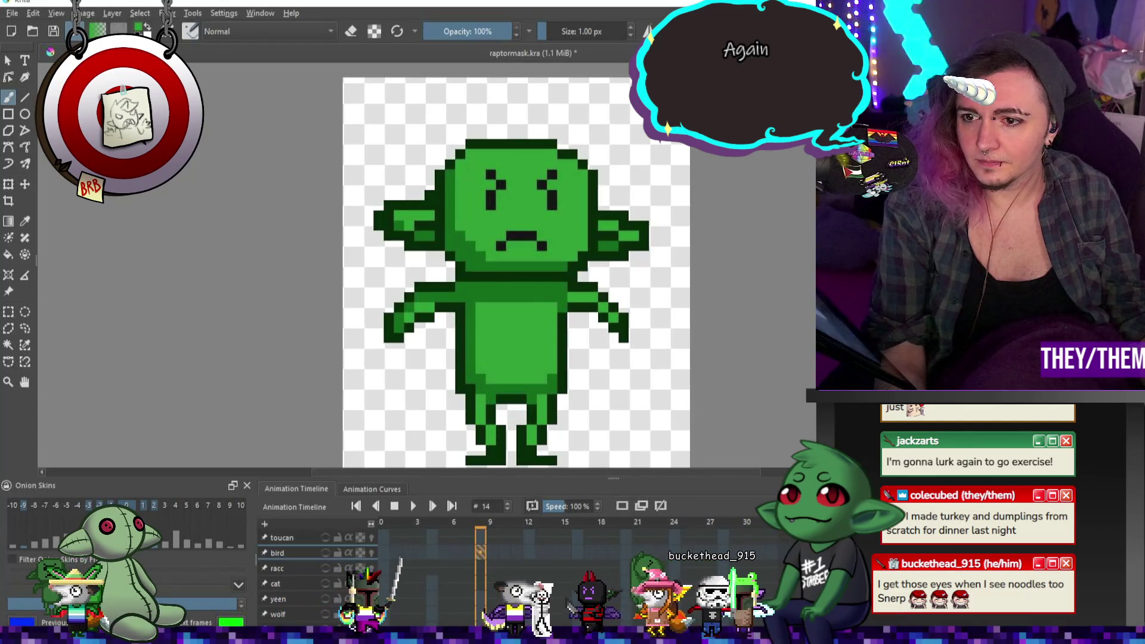
pyautogui.click(325, 584)
pyautogui.click(325, 584)
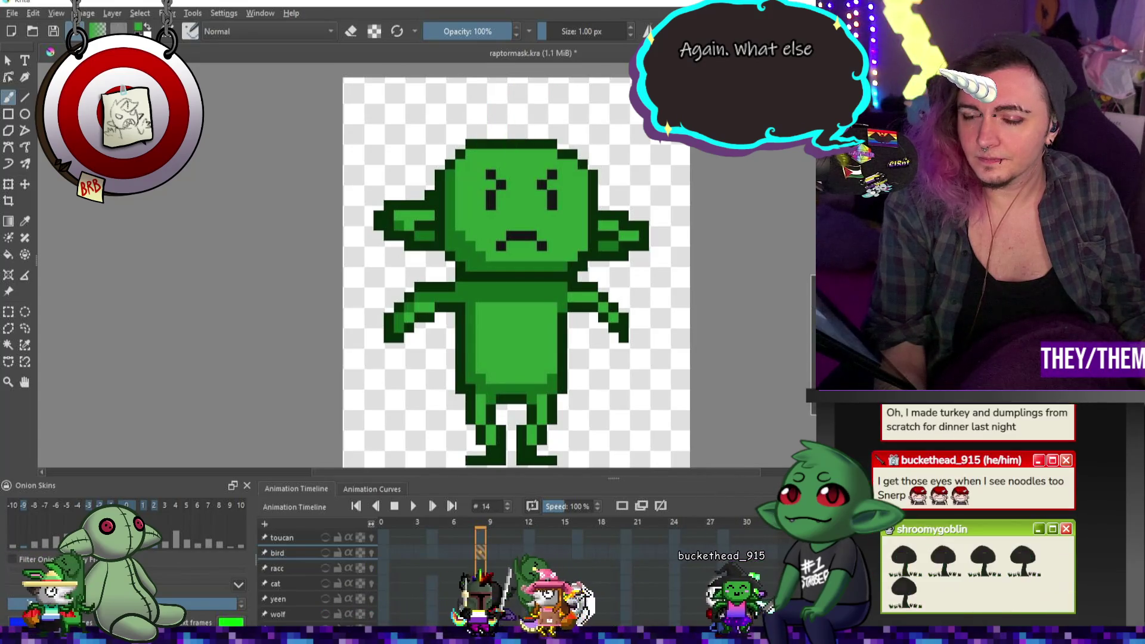
pyautogui.click(326, 584)
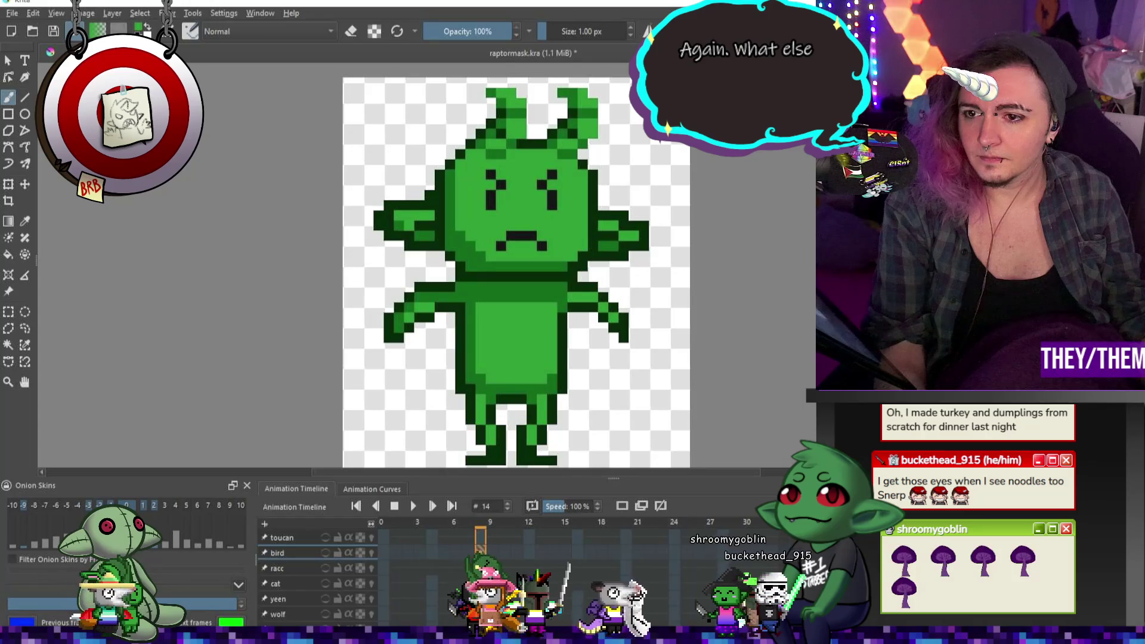
pyautogui.keyDown('shift'); pyautogui.click(325, 584); pyautogui.keyUp('shift')
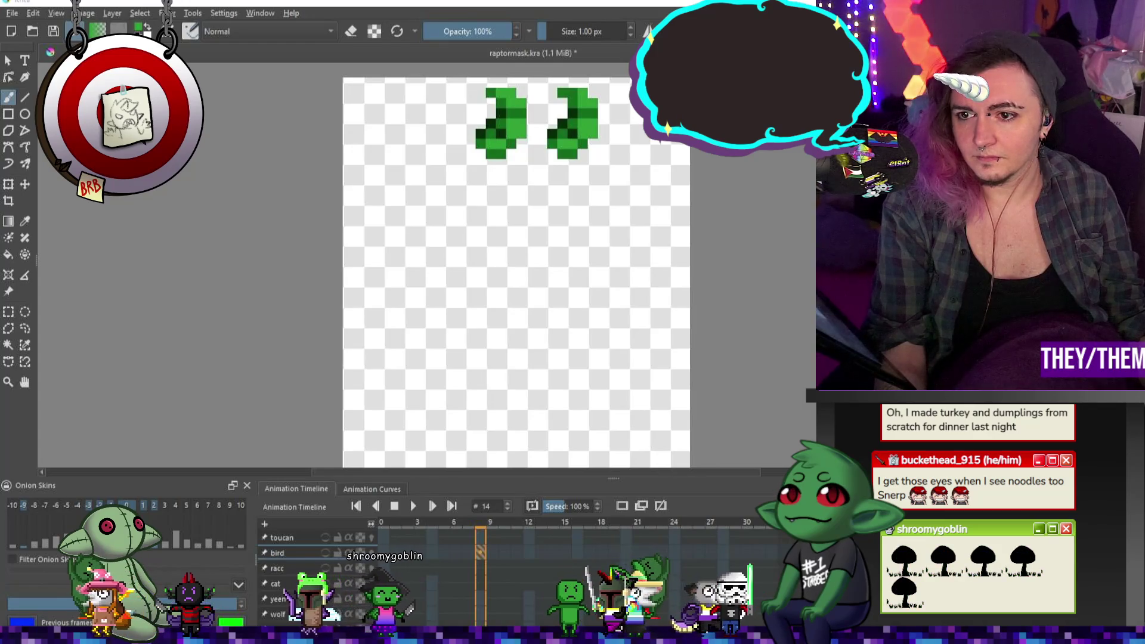
# Bring back the blue ram horns artwork and duplicate its layer with Ctrl+J
pyautogui.hotkey('ctrl', 'z')
pyautogui.scroll(-4, 585, 157)
pyautogui.scroll(4, 536, 149)
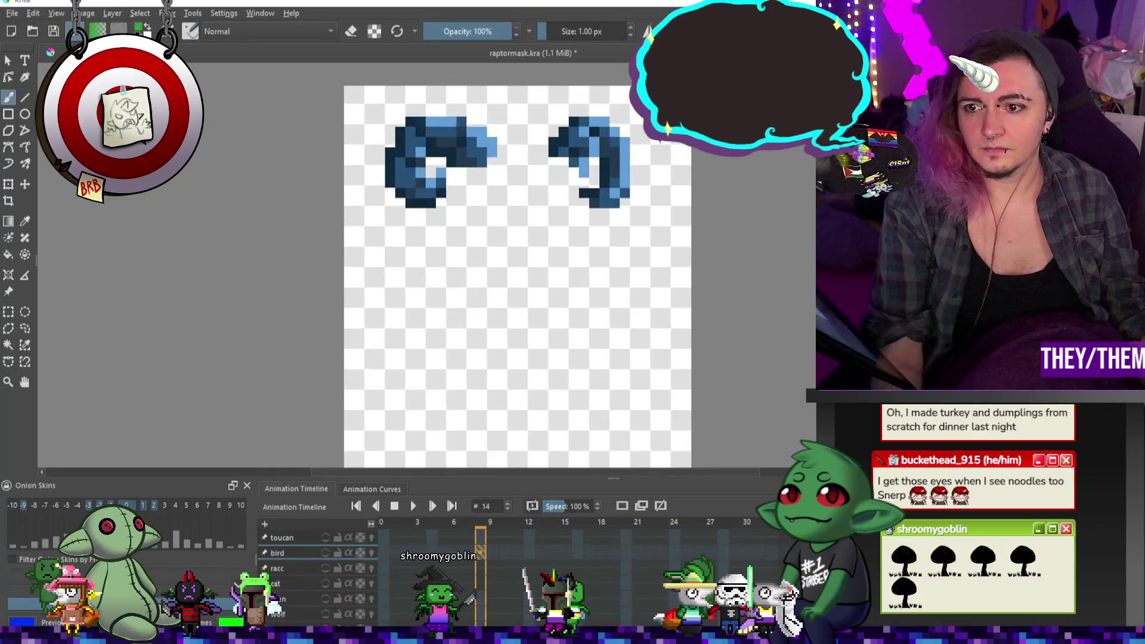
pyautogui.scroll(-5, 435, 102)
pyautogui.scroll(2, 462, 146)
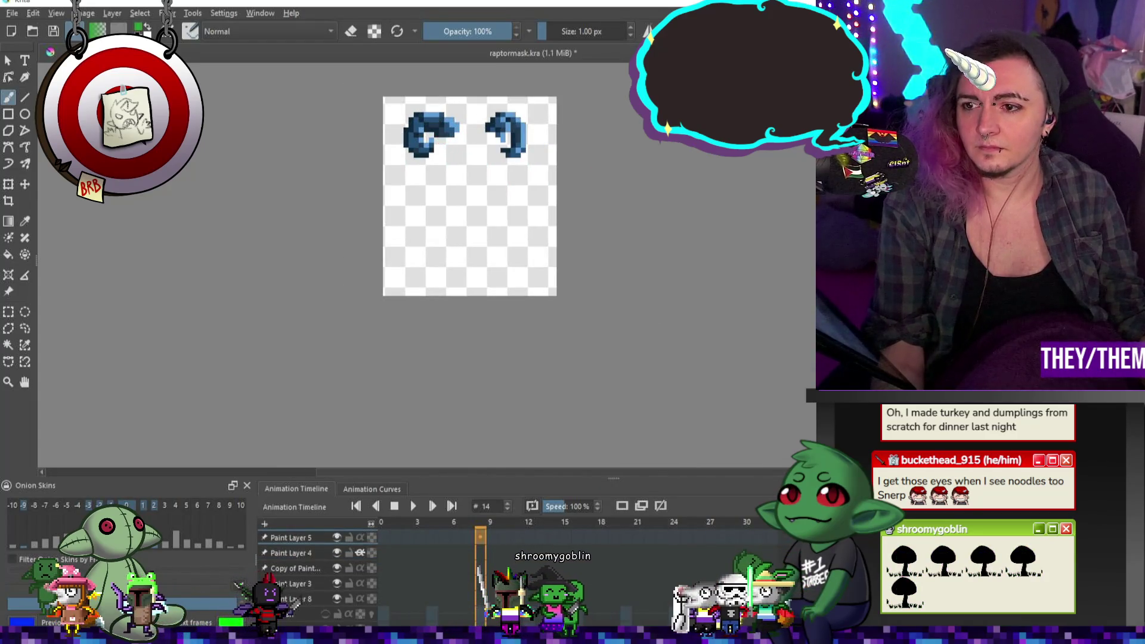
pyautogui.hotkey('ctrl', 'j')
pyautogui.write('ram horn')
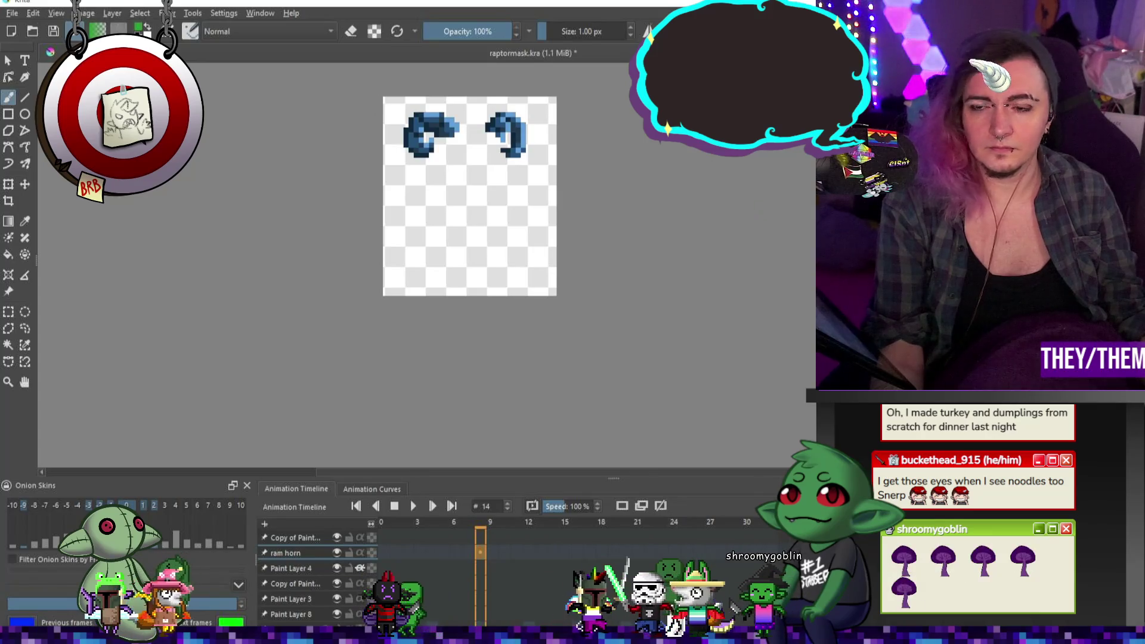
pyautogui.click(12, 13)
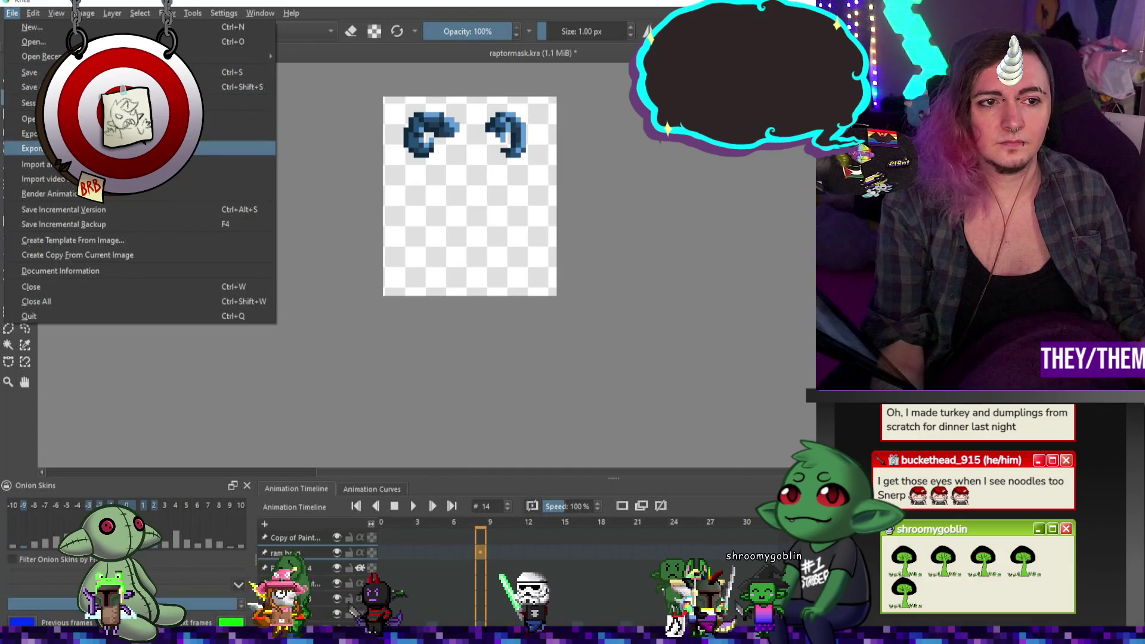
# Export the ram horns image as a PNG with compression 2 and transparency stored
pyautogui.click(119, 134)
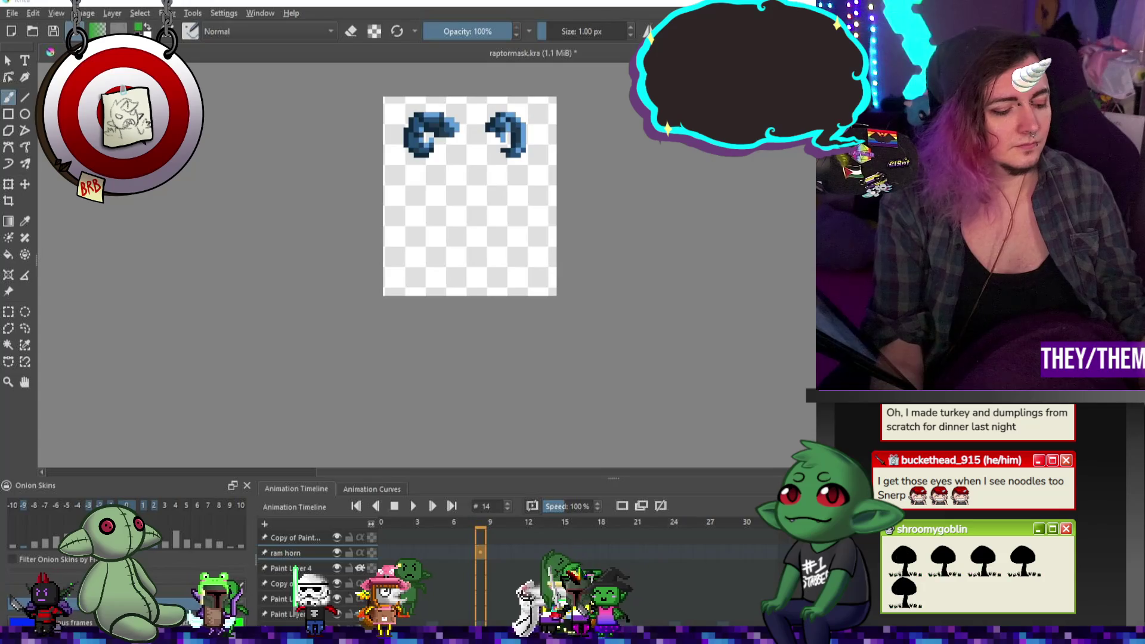
pyautogui.press('Return')
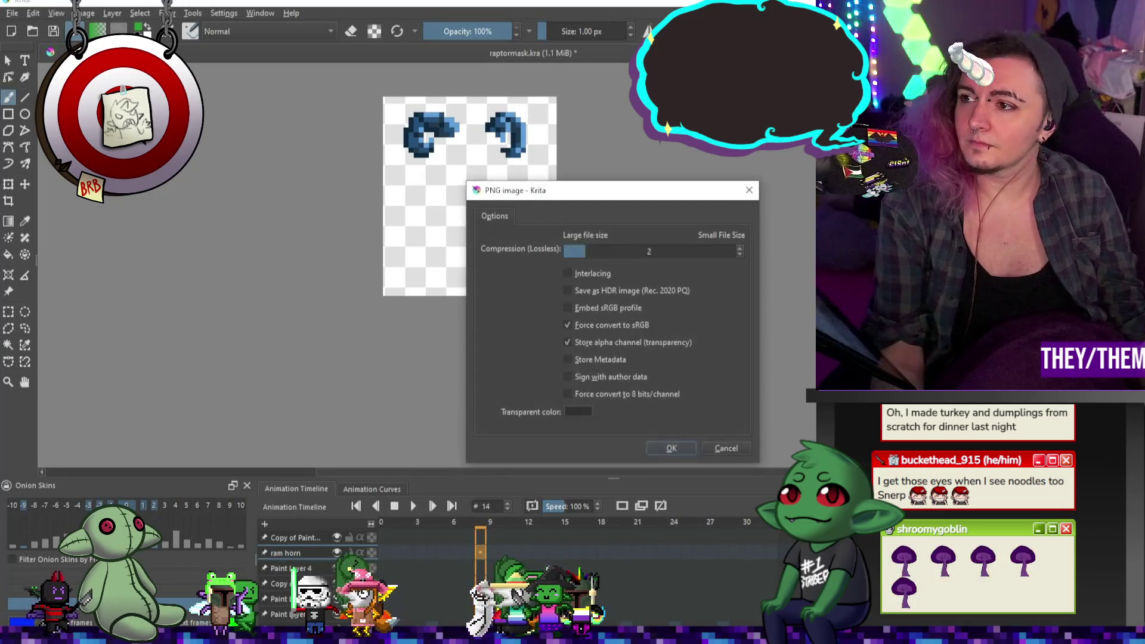
pyautogui.click(668, 448)
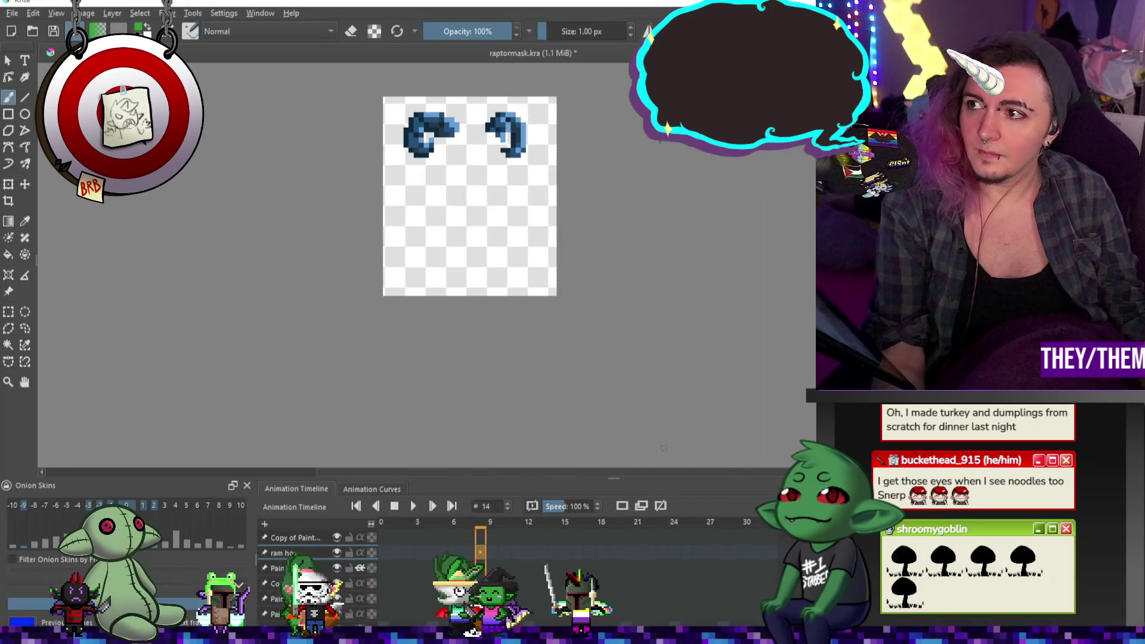